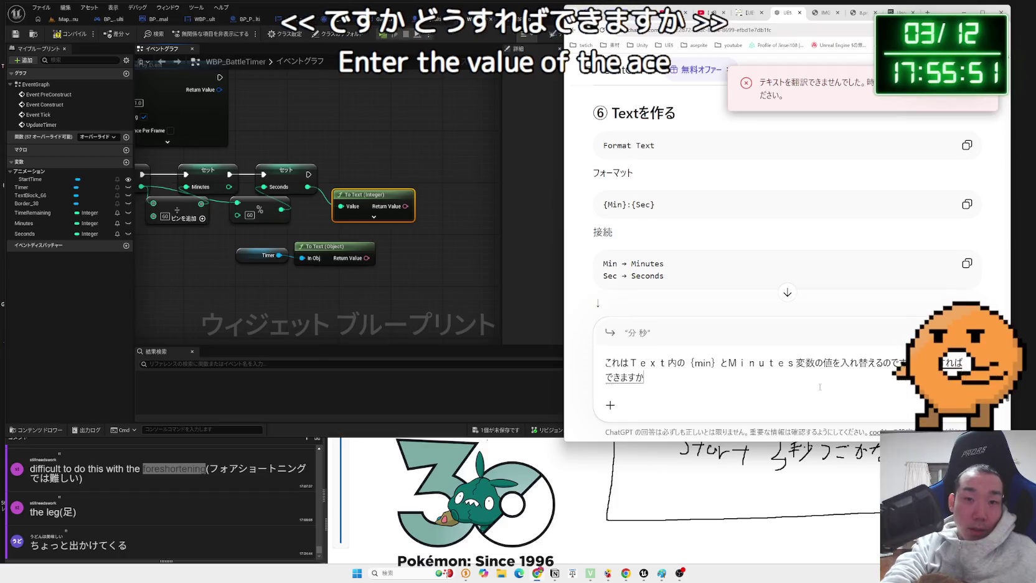
# Ask ChatGPT how to fill {min} with the Minutes value and get Format Text steps
pyautogui.press('Return')
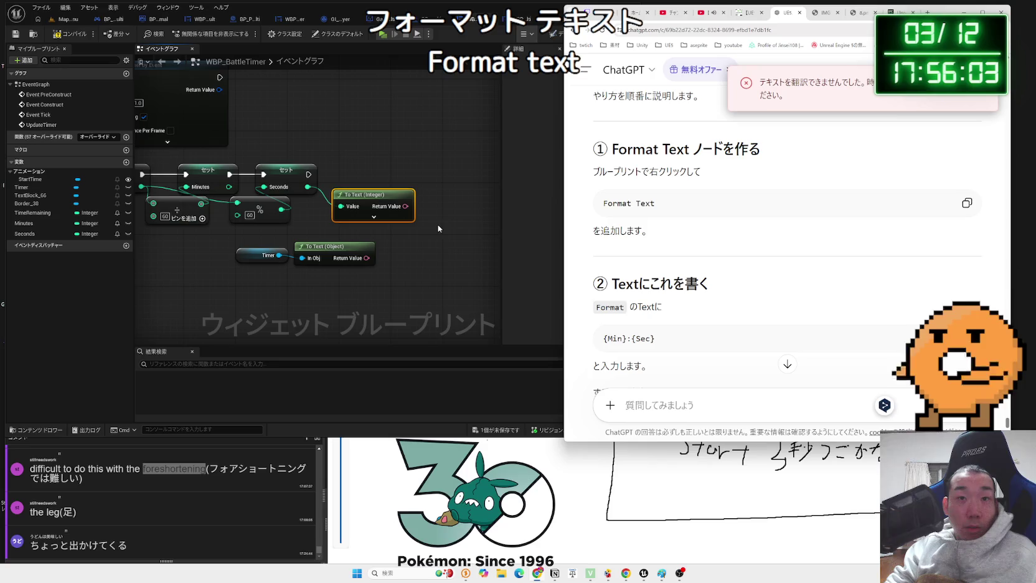
pyautogui.click(433, 248)
# Add a Format Text node wired from To Text (Object)'s Return Value, found by searching 'for'
pyautogui.rightClick(431, 248)
pyautogui.click(386, 251)
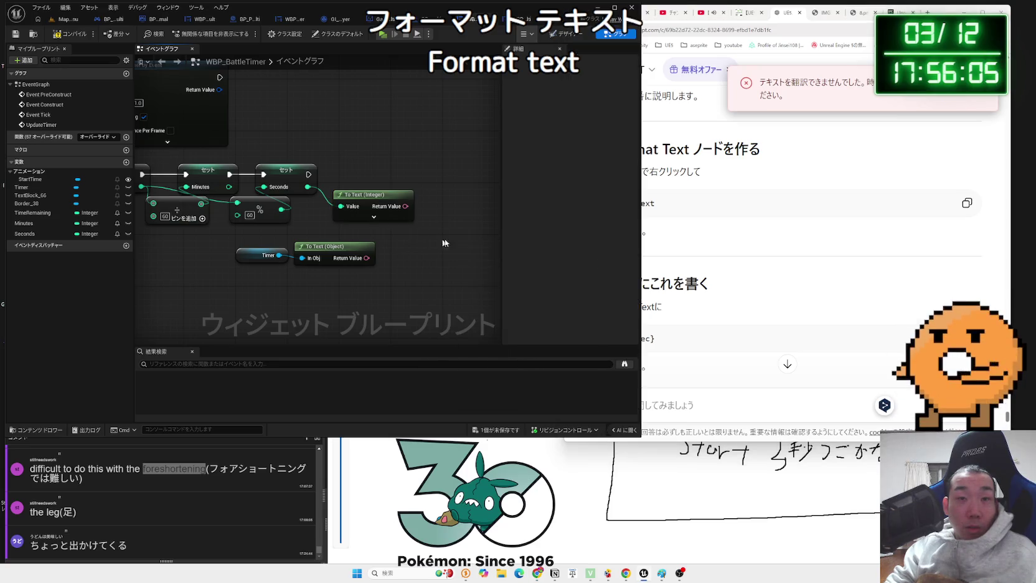
pyautogui.click(576, 218)
pyautogui.moveTo(368, 257); pyautogui.dragTo(408, 258)
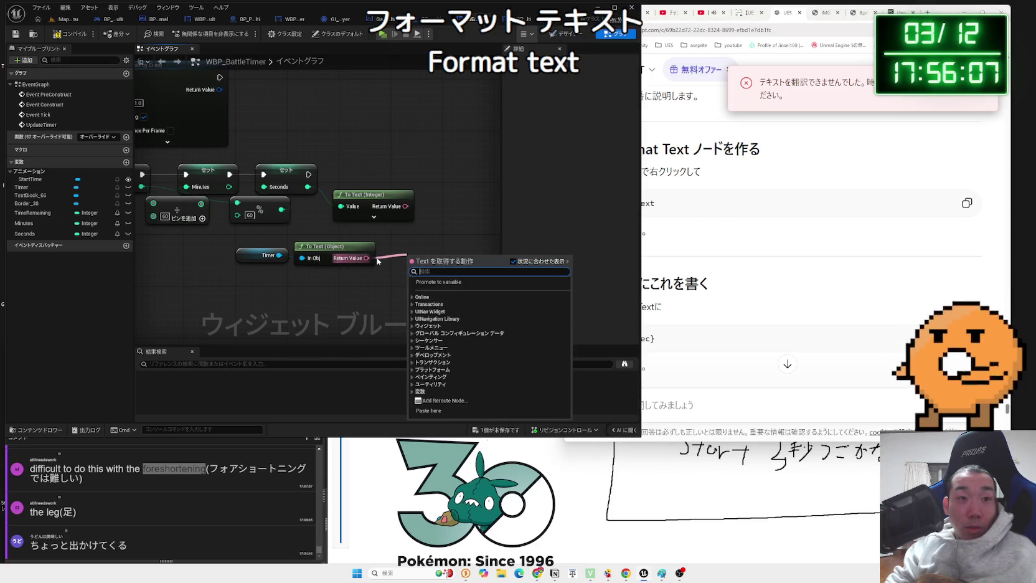
pyautogui.write('for mat')
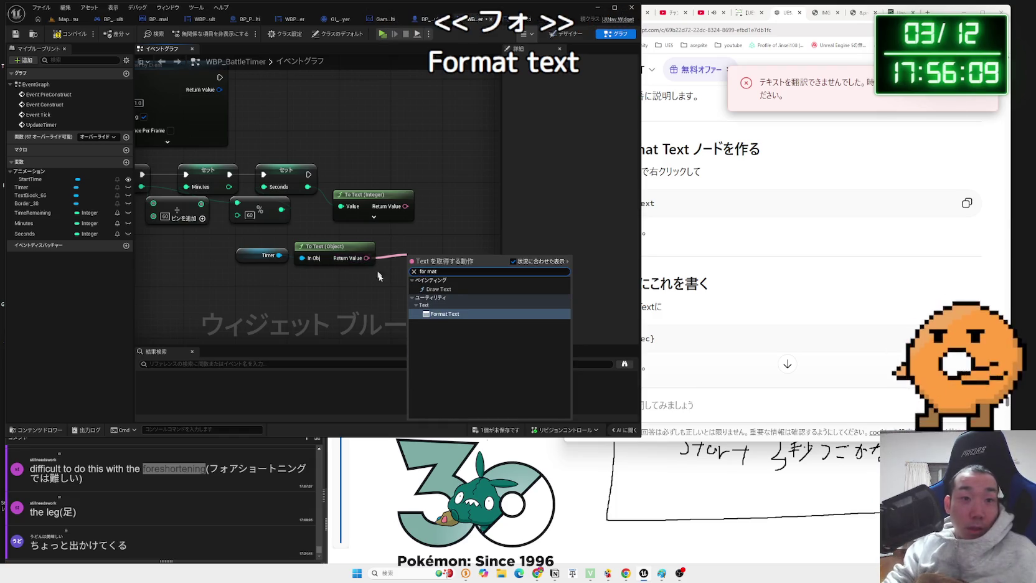
pyautogui.click(423, 313)
pyautogui.moveTo(439, 261); pyautogui.dragTo(432, 249)
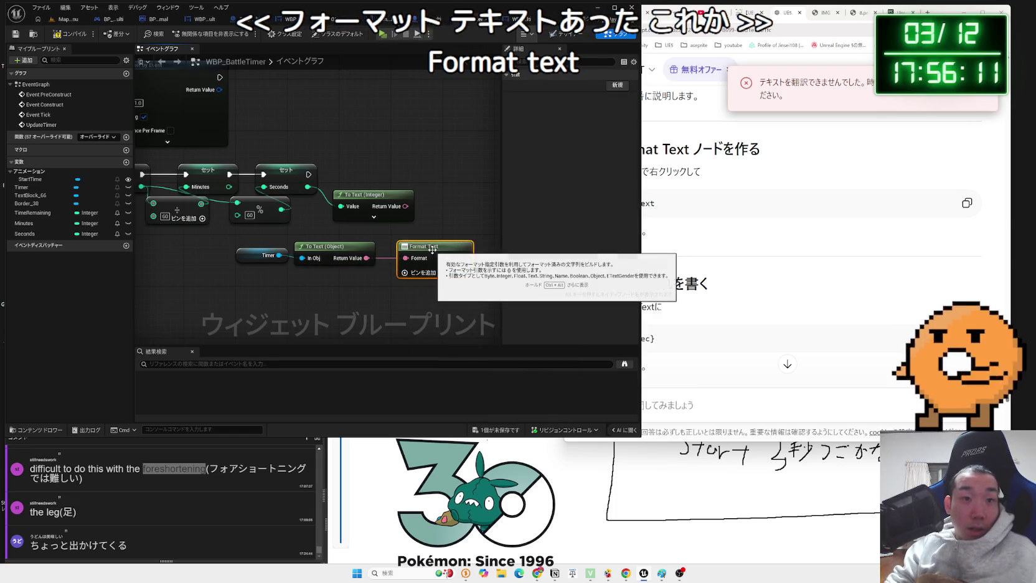
# Try adding an argument to Format Text, undo it, and expand the node's full documentation
pyautogui.click(418, 272)
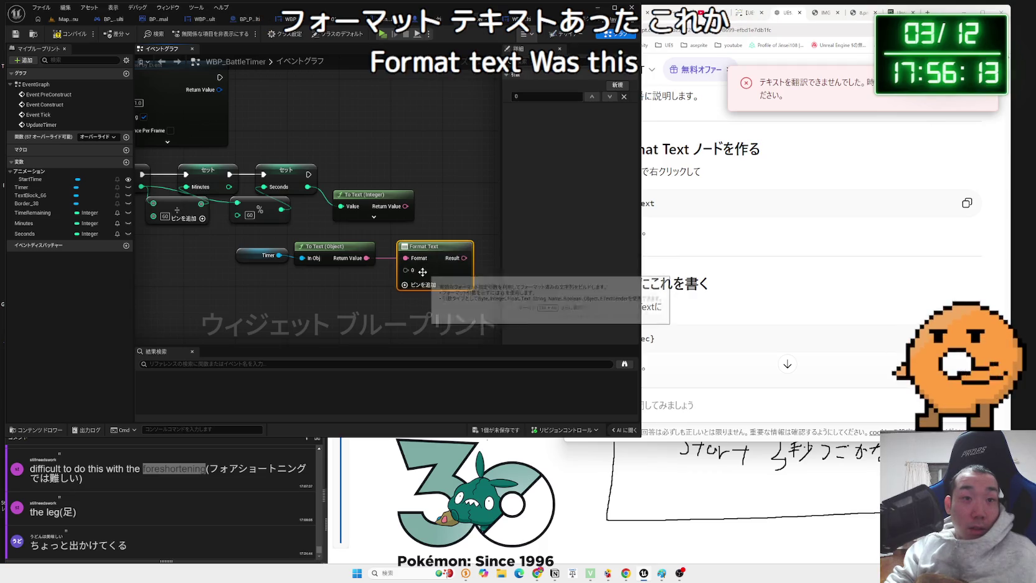
pyautogui.hotkey('ctrl', 'z')
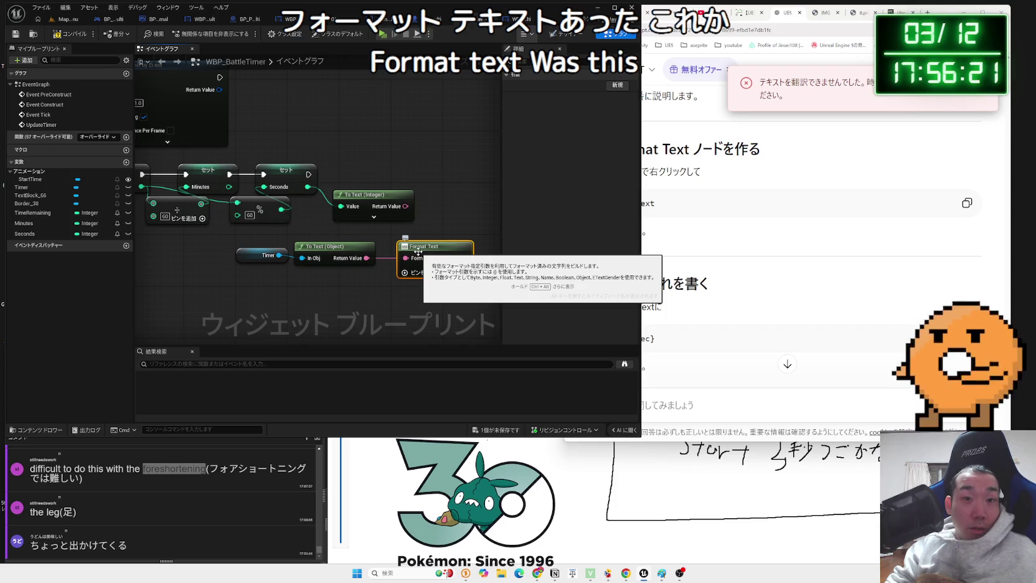
pyautogui.hotkey('ctrl', 'alt')
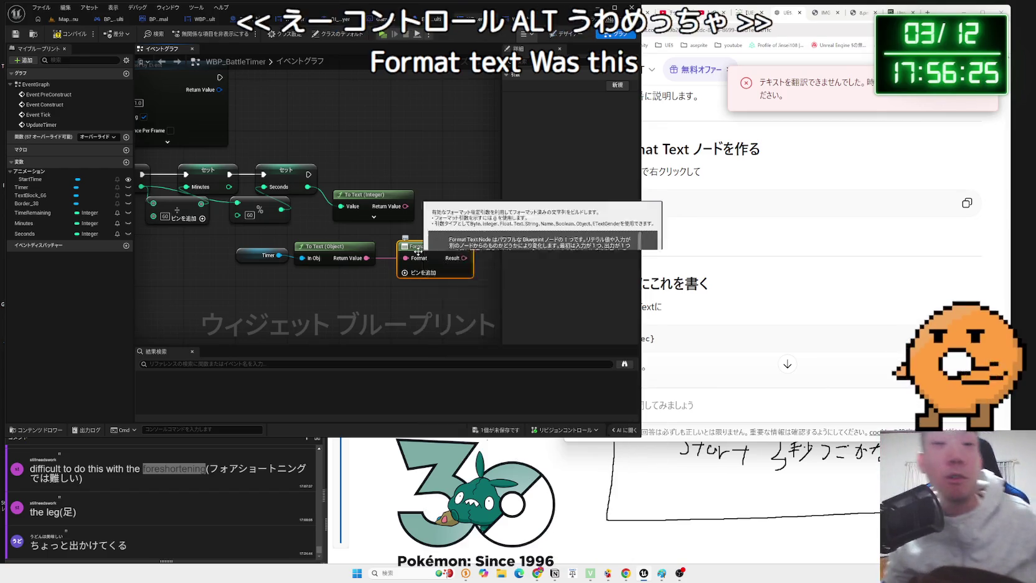
# Read the Format Text node's documentation and short tooltip in the WBP_BattleTimer graph
pyautogui.click(434, 248)
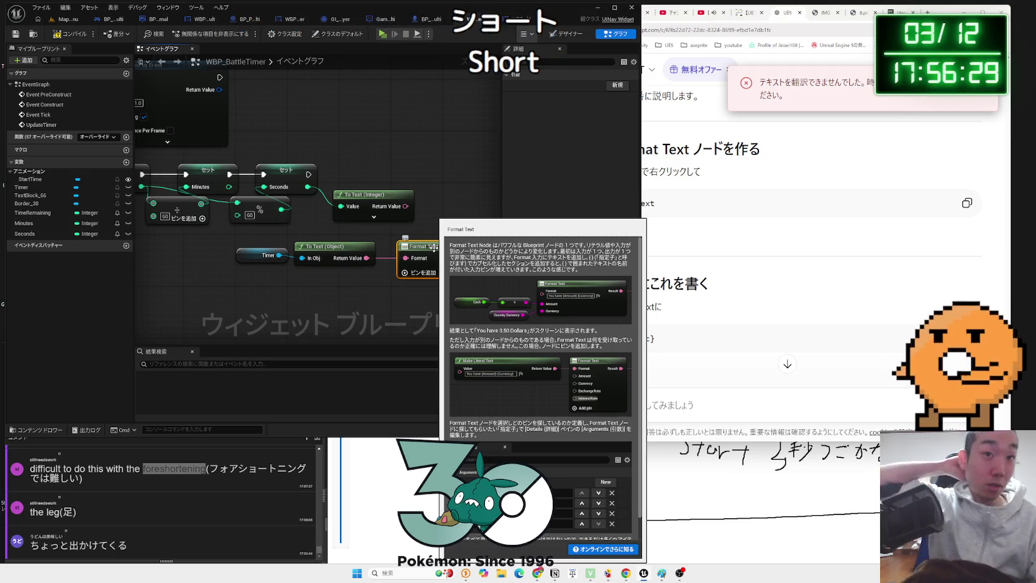
pyautogui.hotkey('ctrl', 'alt')
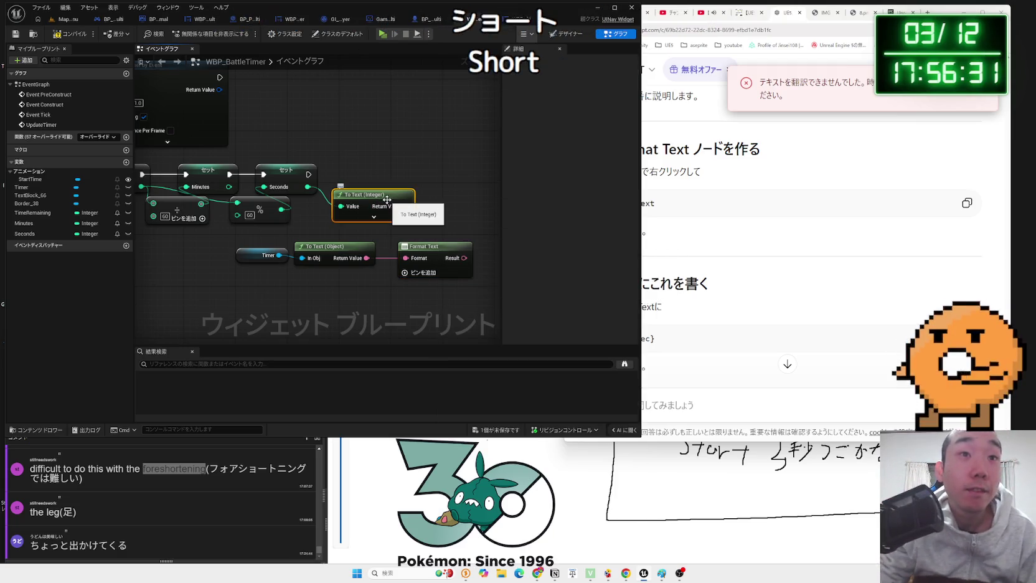
pyautogui.click(340, 251)
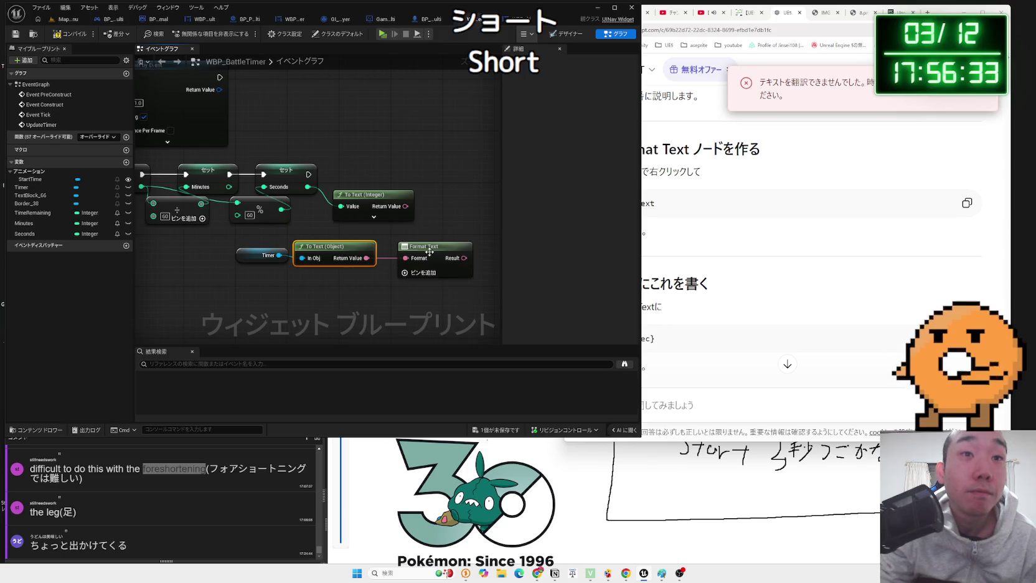
pyautogui.moveTo(430, 252)
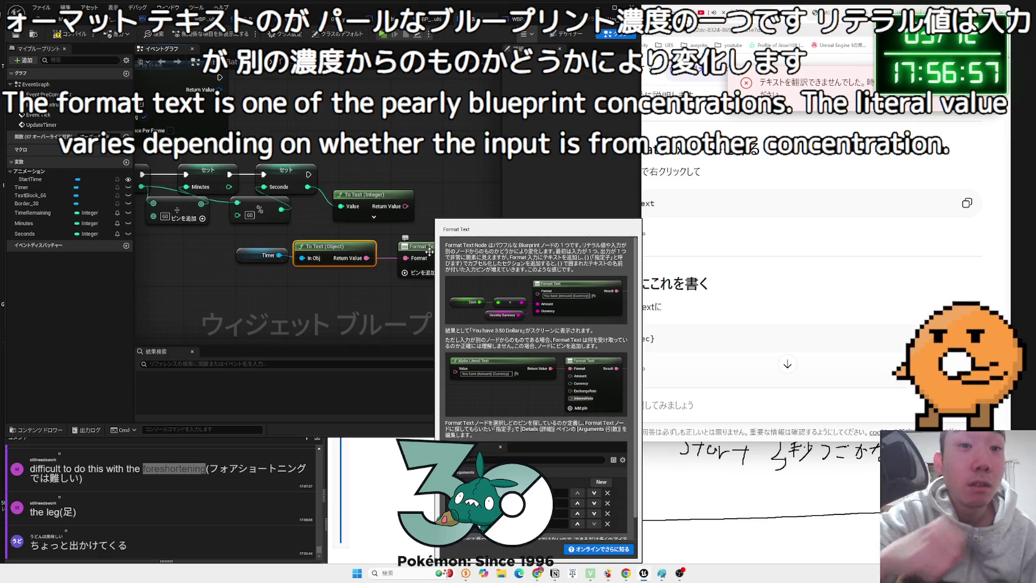
pyautogui.scroll(-1, 536, 428)
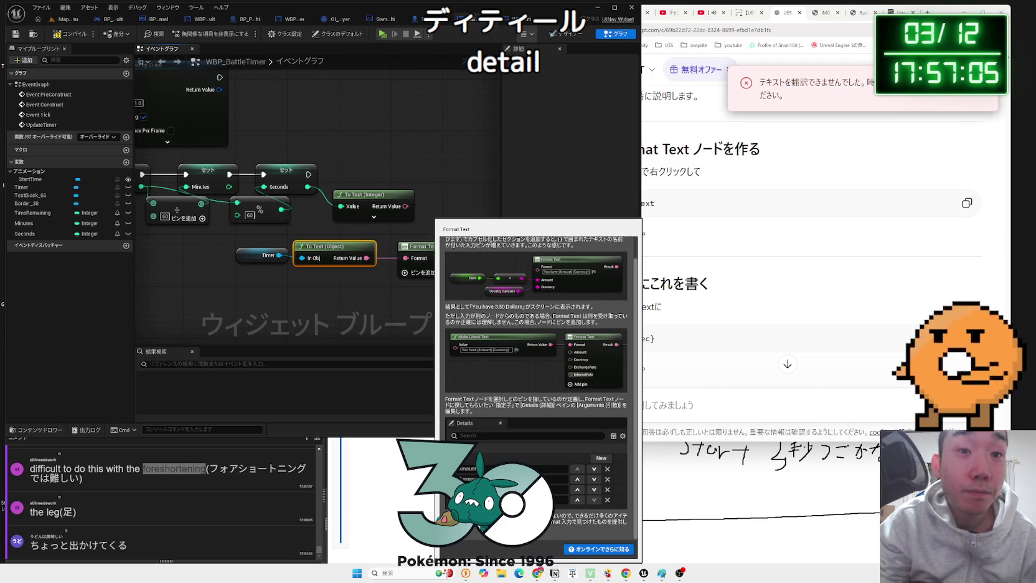
# Add arguments 0 and 1 to Format Text using 新規 in the Details panel
pyautogui.click(436, 246)
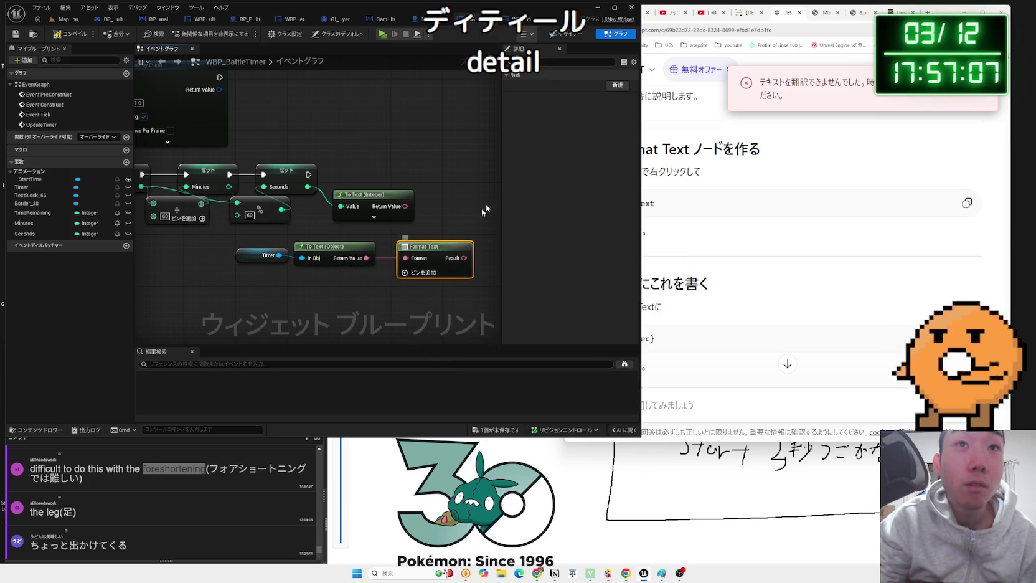
pyautogui.click(607, 88)
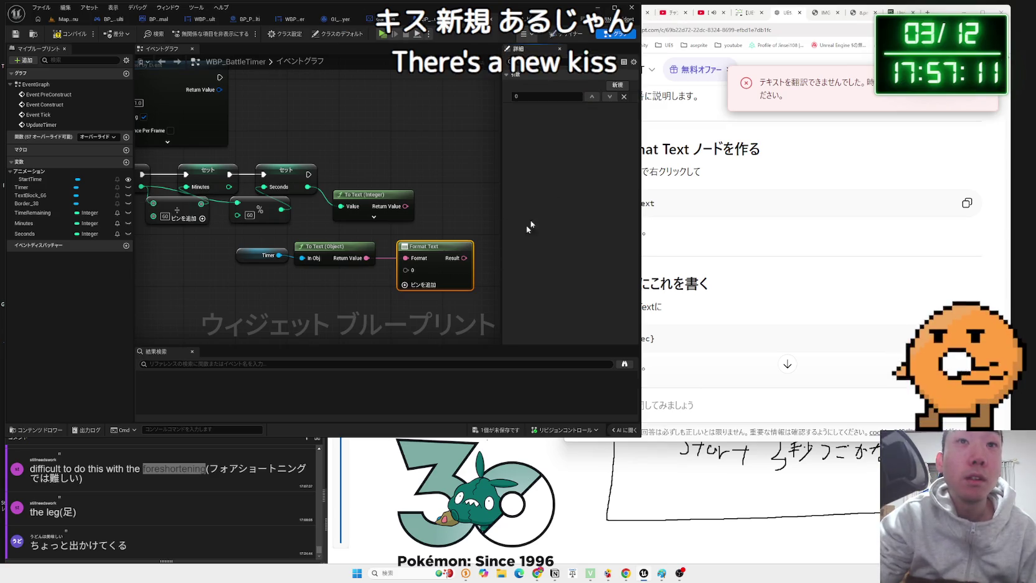
pyautogui.click(406, 284)
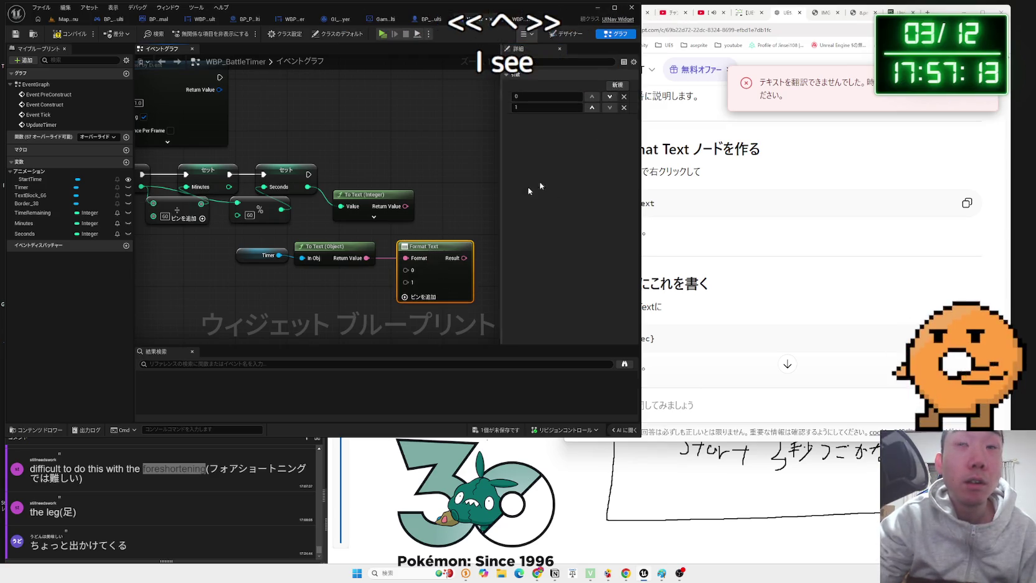
pyautogui.click(996, 29)
pyautogui.click(859, 64)
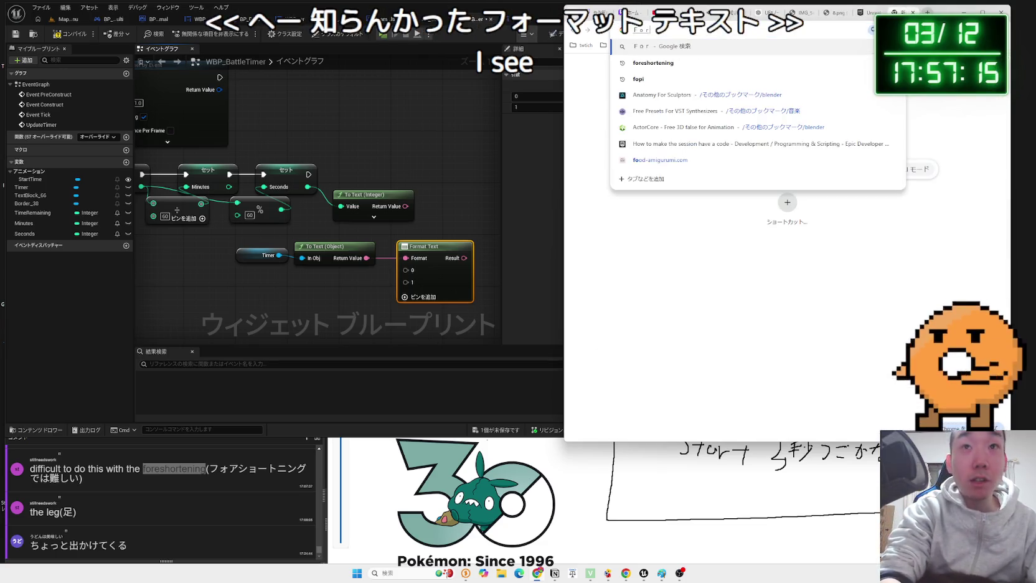
# Search 'format text' in Chrome and read the Unreal Engine コツコツ自習 Format Text article
pyautogui.write('format text')
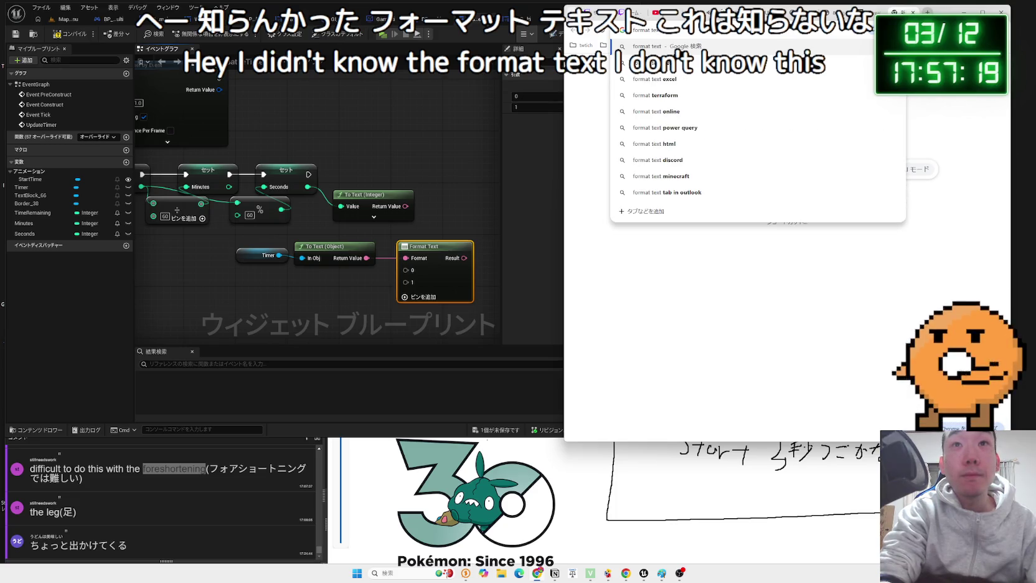
pyautogui.press('Return')
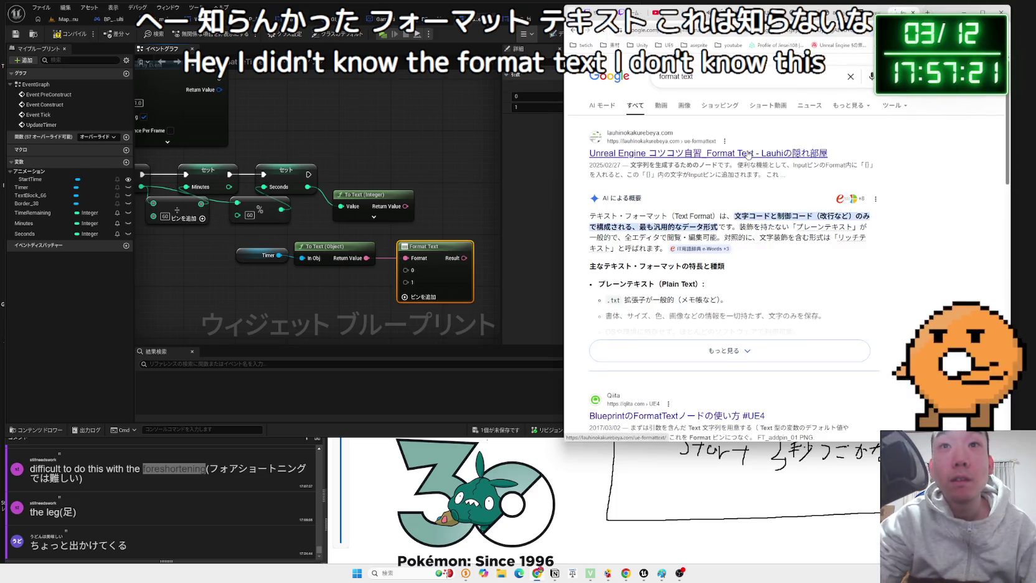
pyautogui.click(748, 154)
pyautogui.scroll(-10, 750, 187)
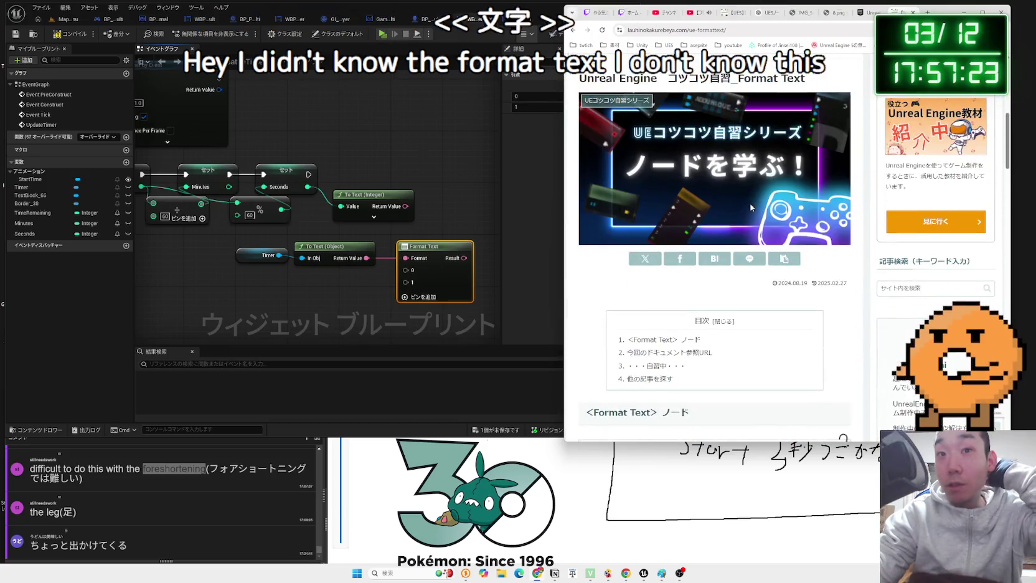
pyautogui.scroll(-8, 754, 207)
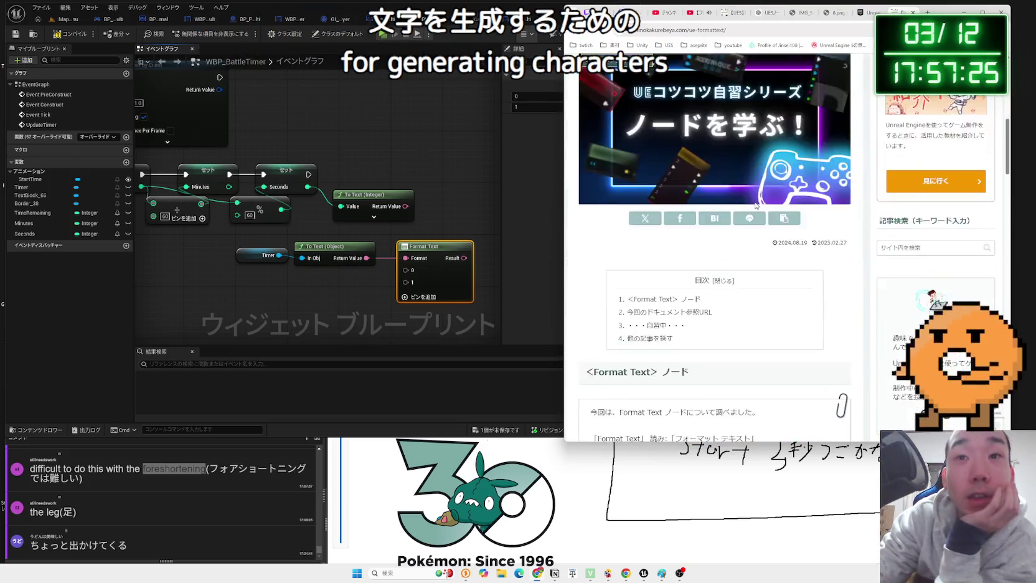
pyautogui.scroll(-3, 755, 208)
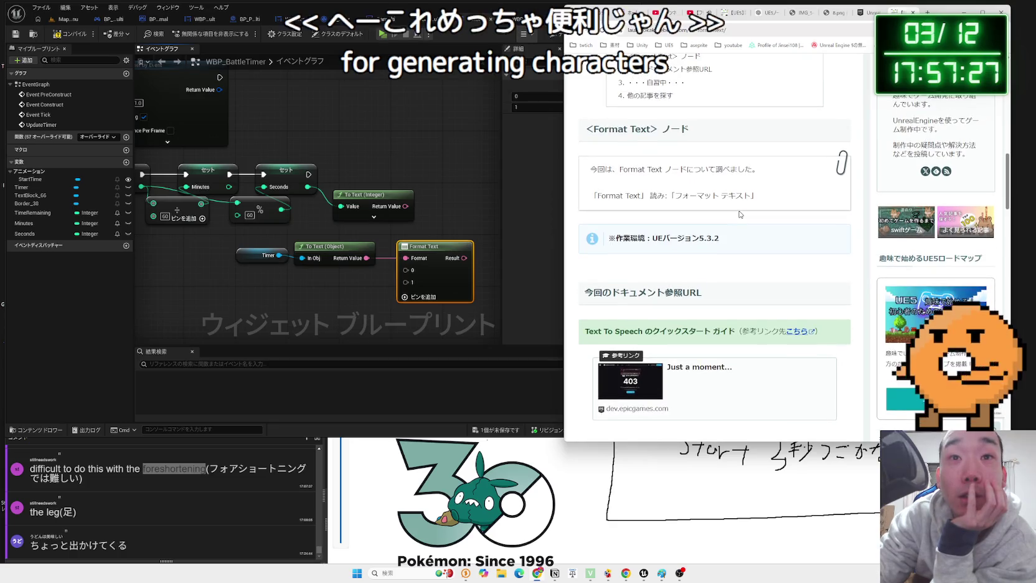
pyautogui.scroll(-3, 739, 214)
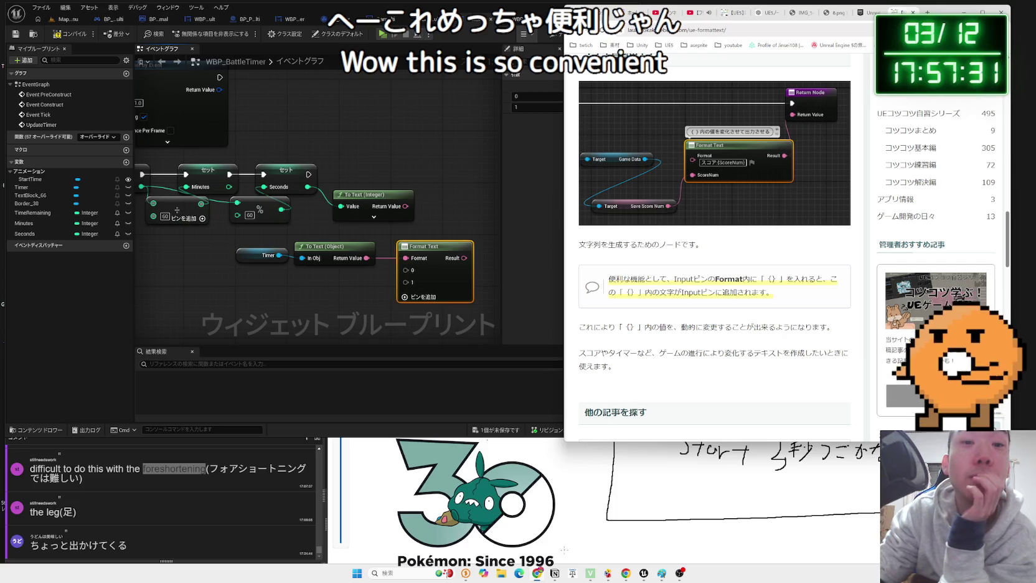
# Go to the Notion 雑メモ page and collapse the HSV toggle block
pyautogui.click(555, 573)
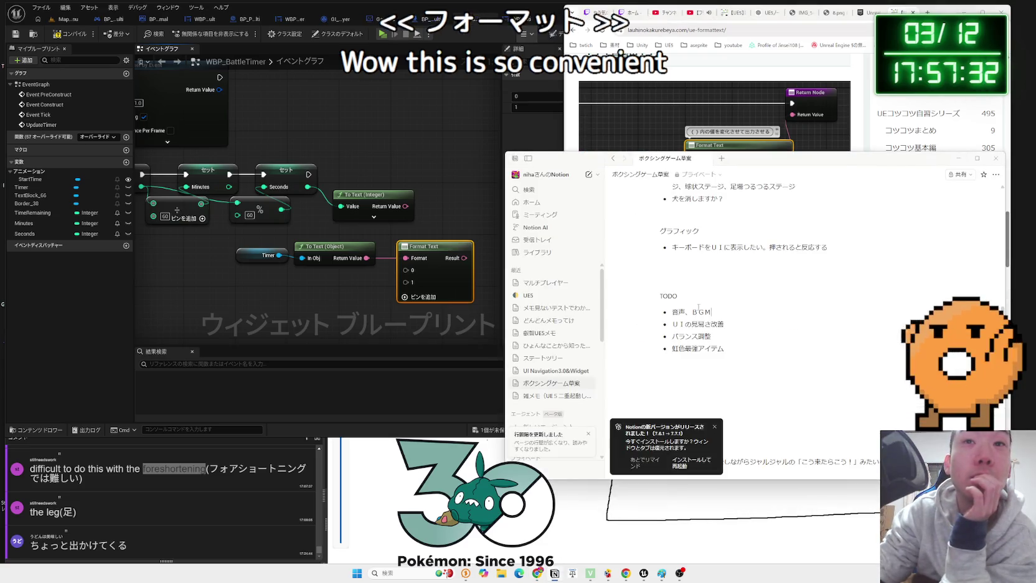
pyautogui.click(537, 334)
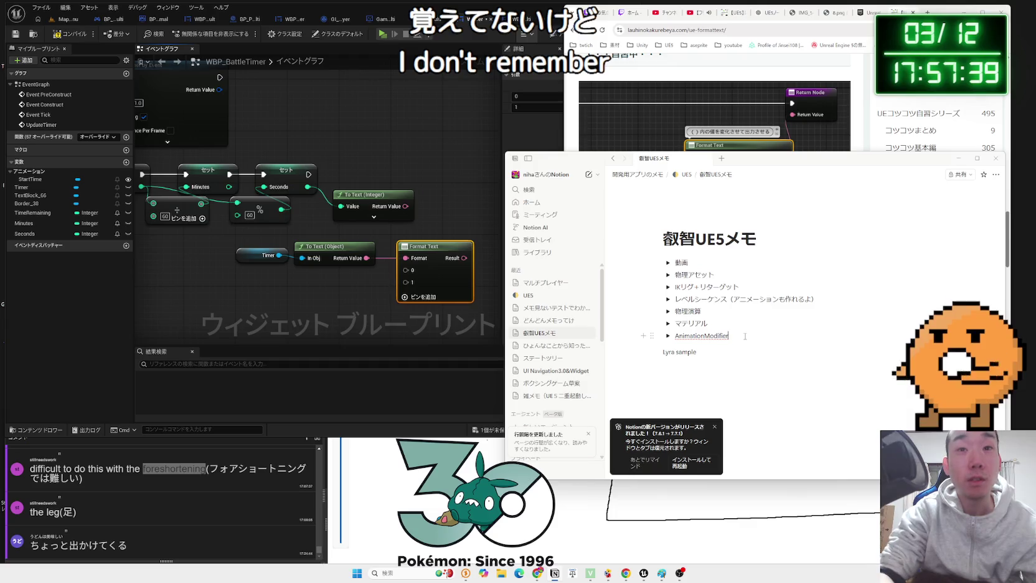
pyautogui.press('Return')
pyautogui.press('BackSpace')
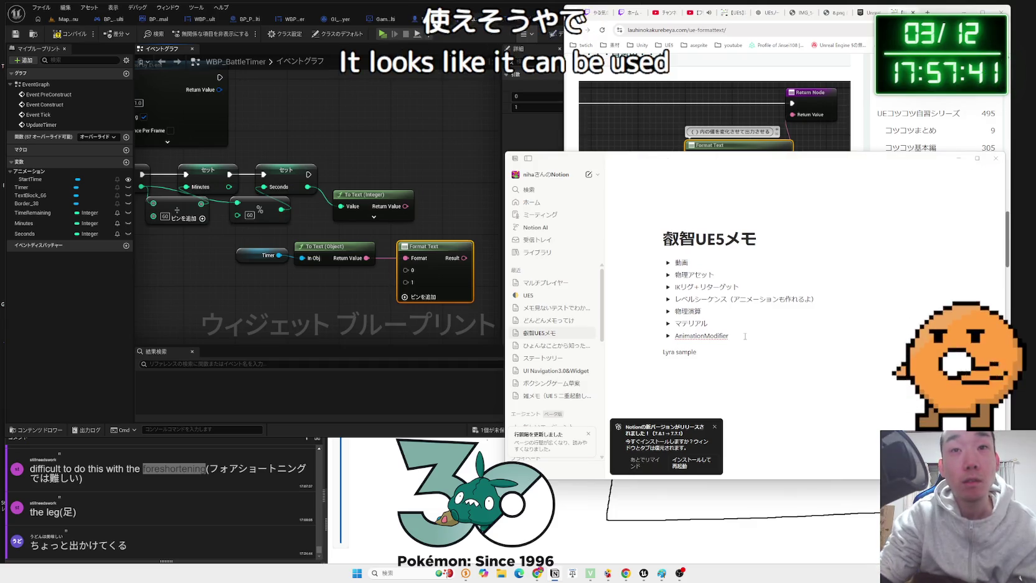
pyautogui.click(547, 323)
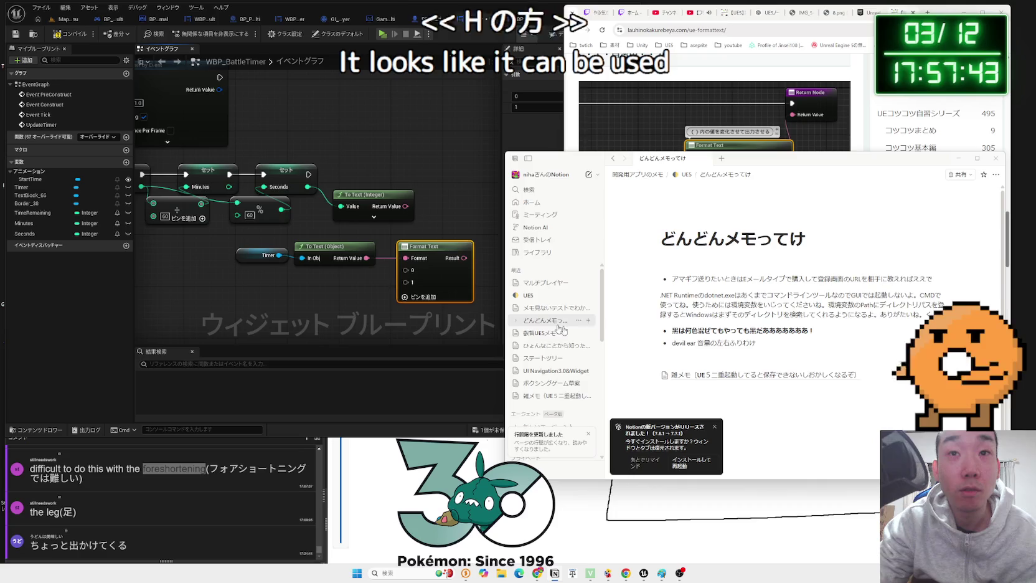
pyautogui.click(756, 374)
pyautogui.scroll(-10, 758, 367)
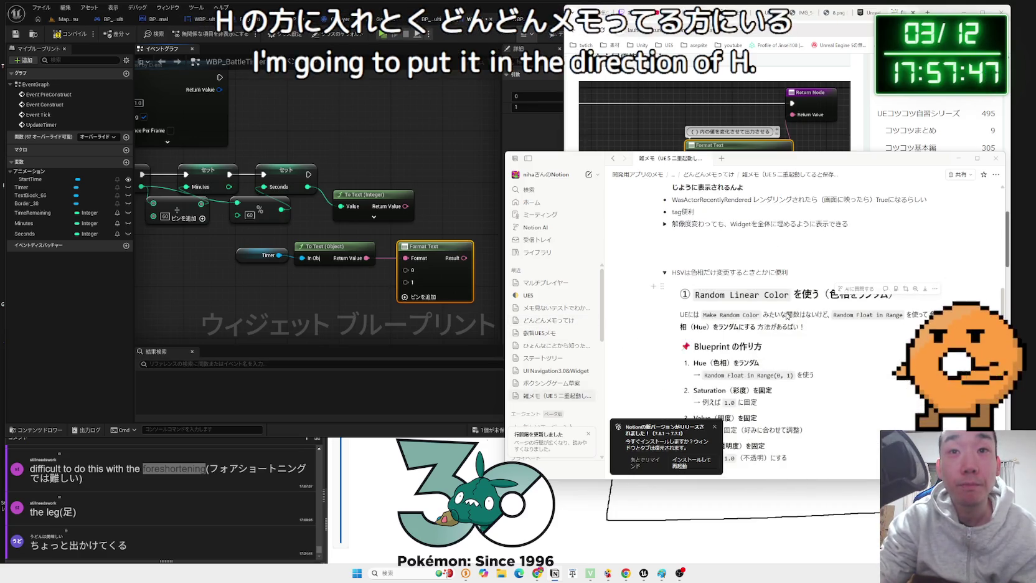
pyautogui.click(664, 272)
pyautogui.scroll(2, 737, 282)
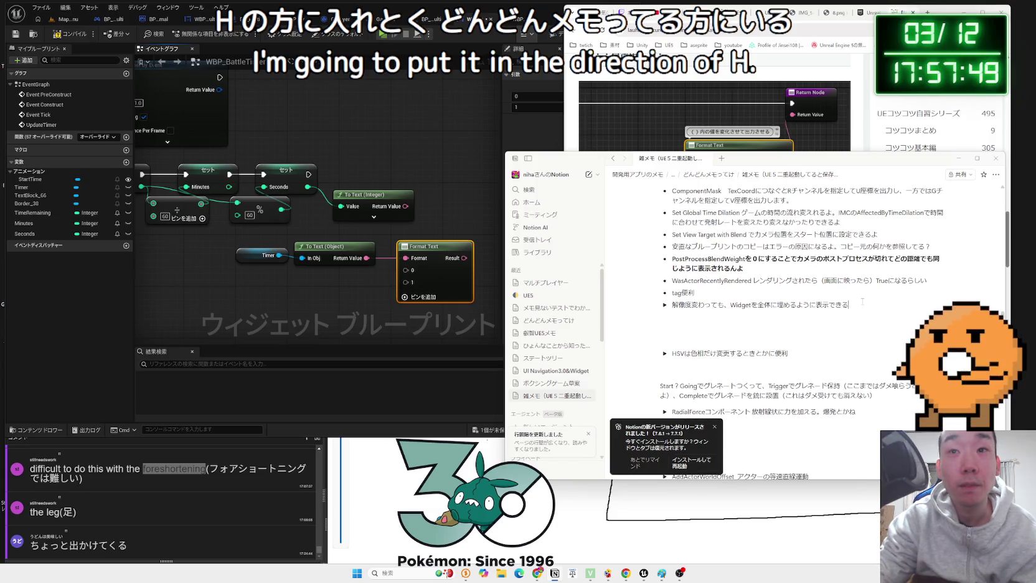
# Insert a block below the resolution note, then delete the accidental meeting-notes block
pyautogui.press('Return')
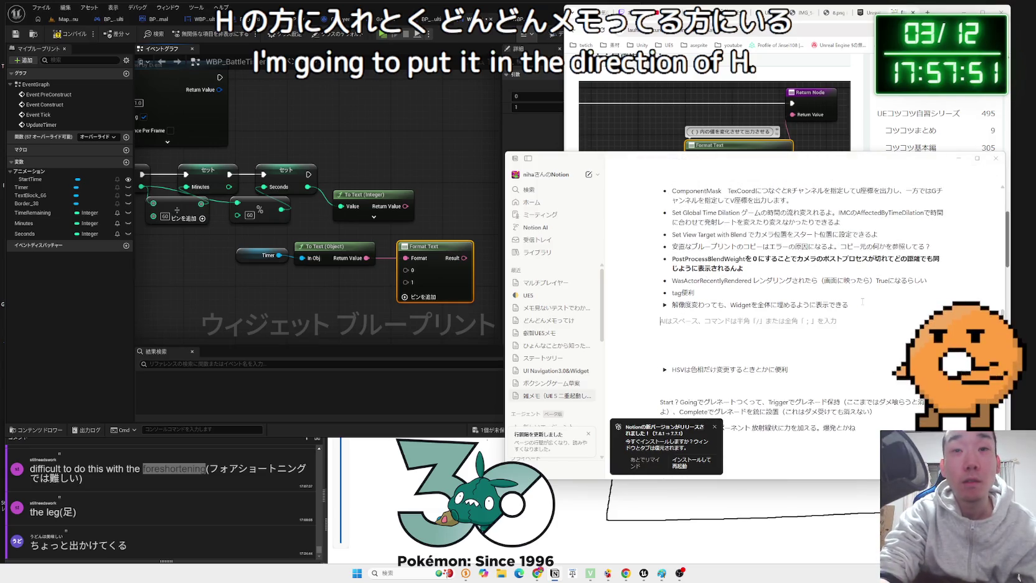
pyautogui.write('/meeting')
pyautogui.press('Return')
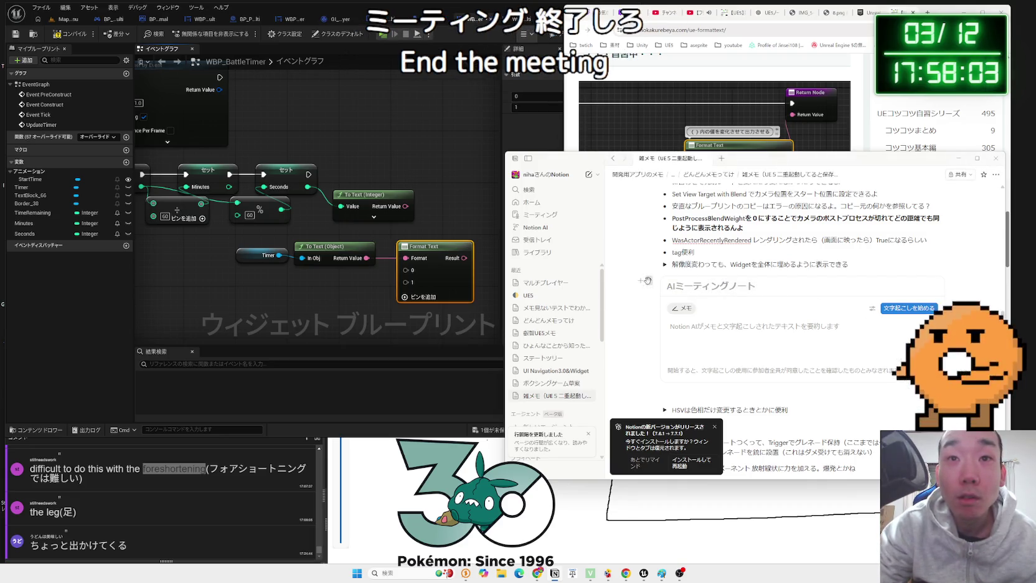
pyautogui.click(649, 282)
pyautogui.click(558, 282)
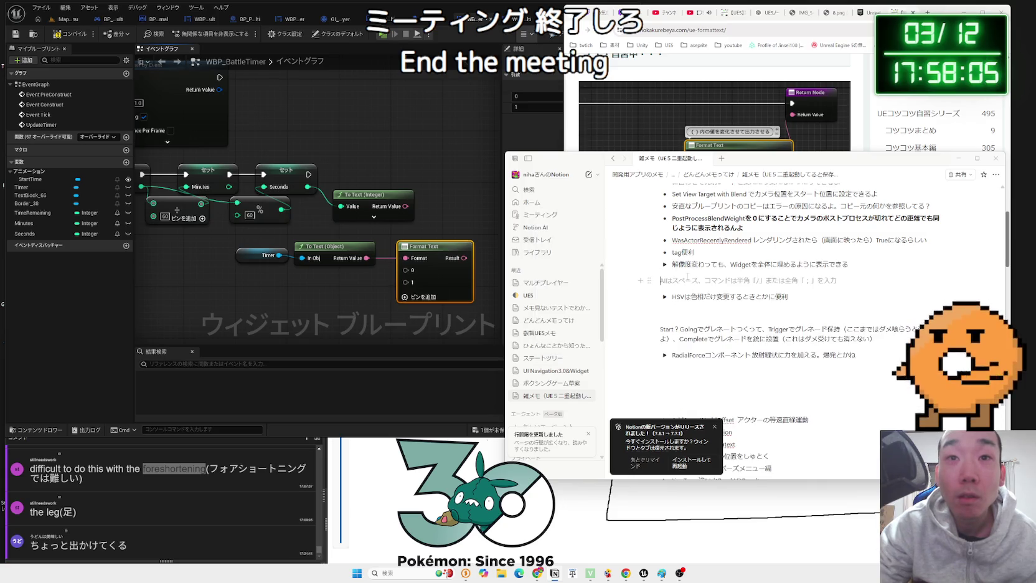
# Add a bullet reading 'format textで' below the Widget resolution toggle
pyautogui.moveTo(885, 279); pyautogui.dragTo(886, 273)
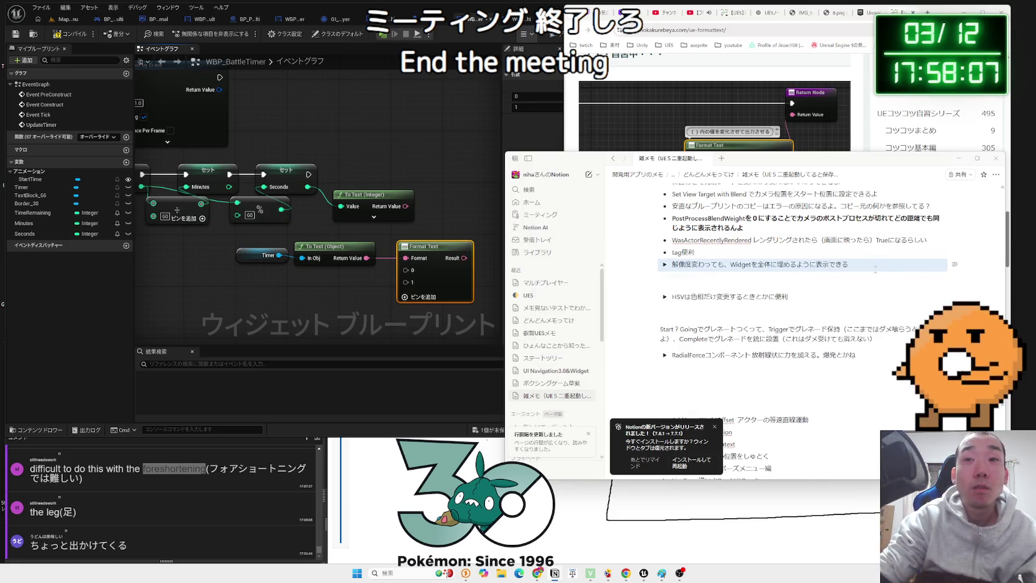
pyautogui.click(876, 269)
pyautogui.press('Return')
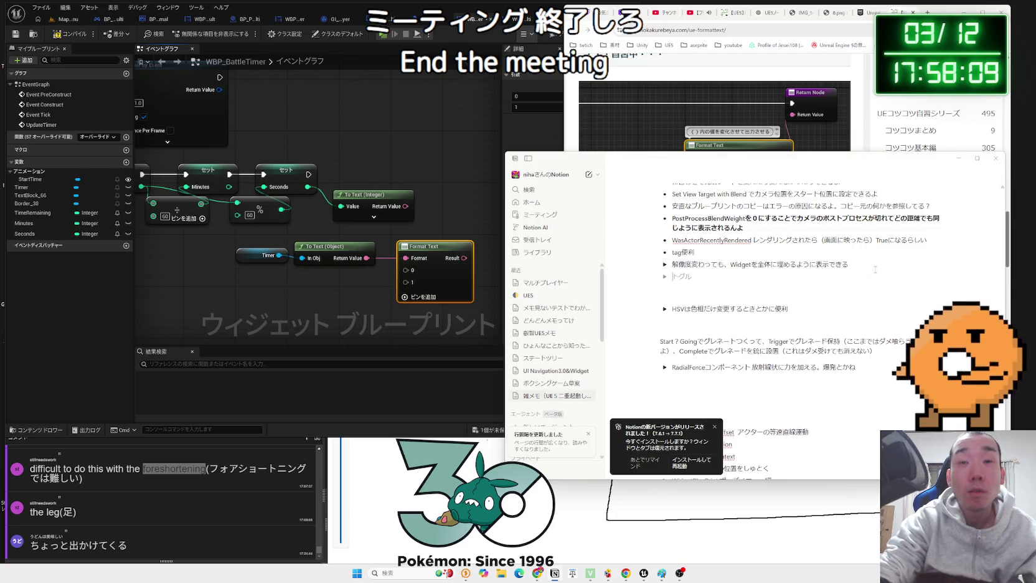
pyautogui.write('- ')
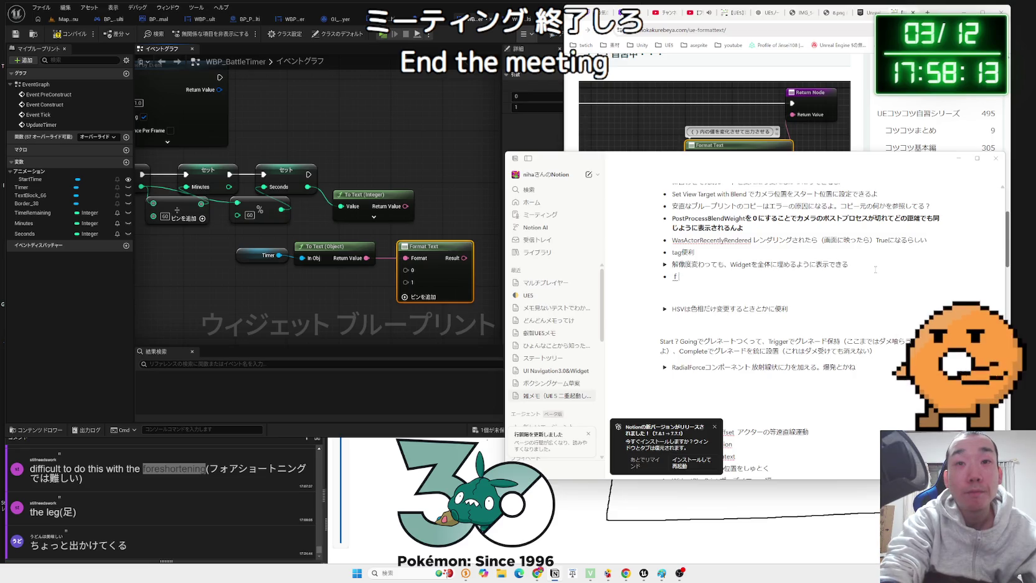
pyautogui.write('format text')
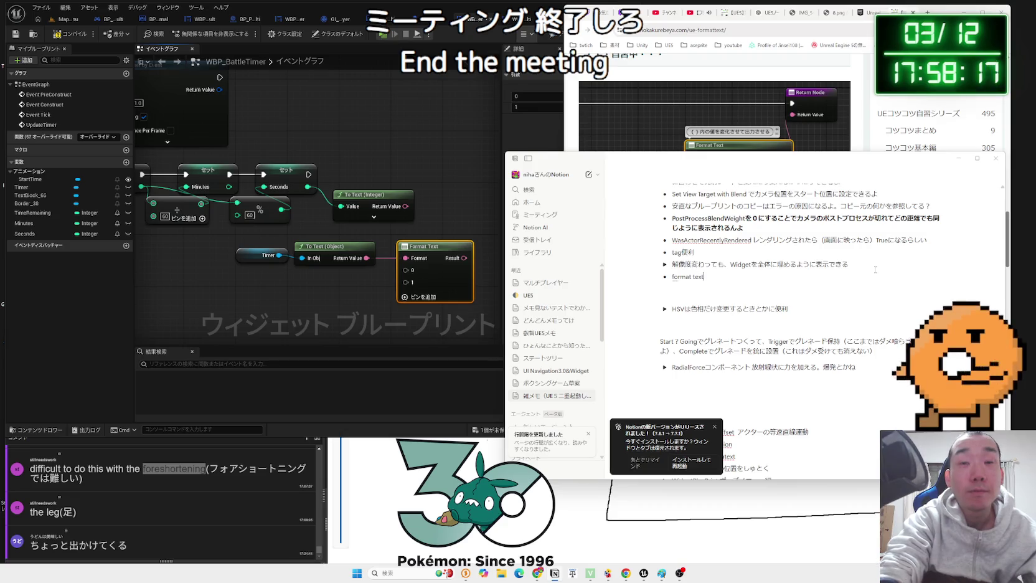
pyautogui.write('で')
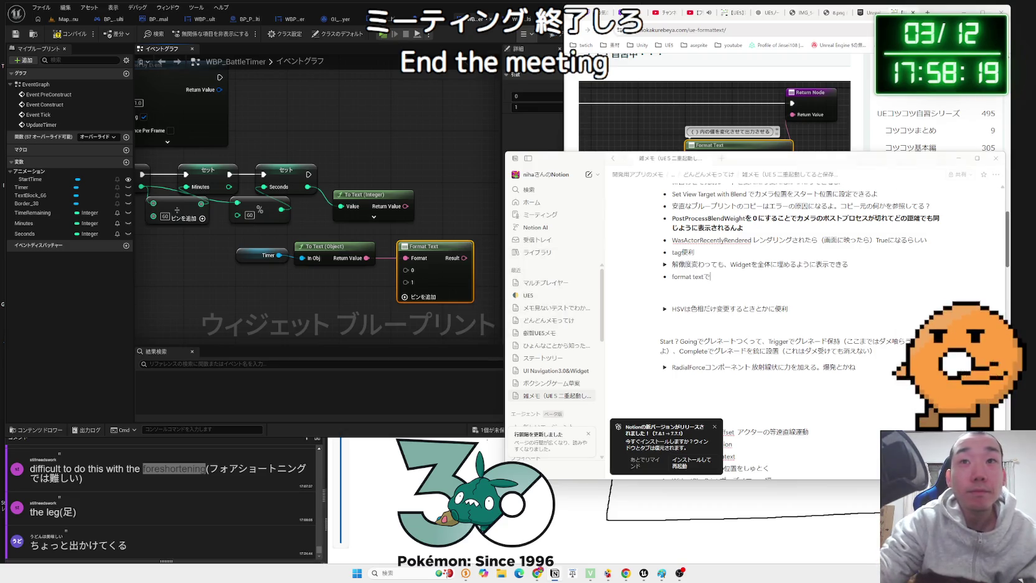
pyautogui.hotkey('alt', 'Tab')
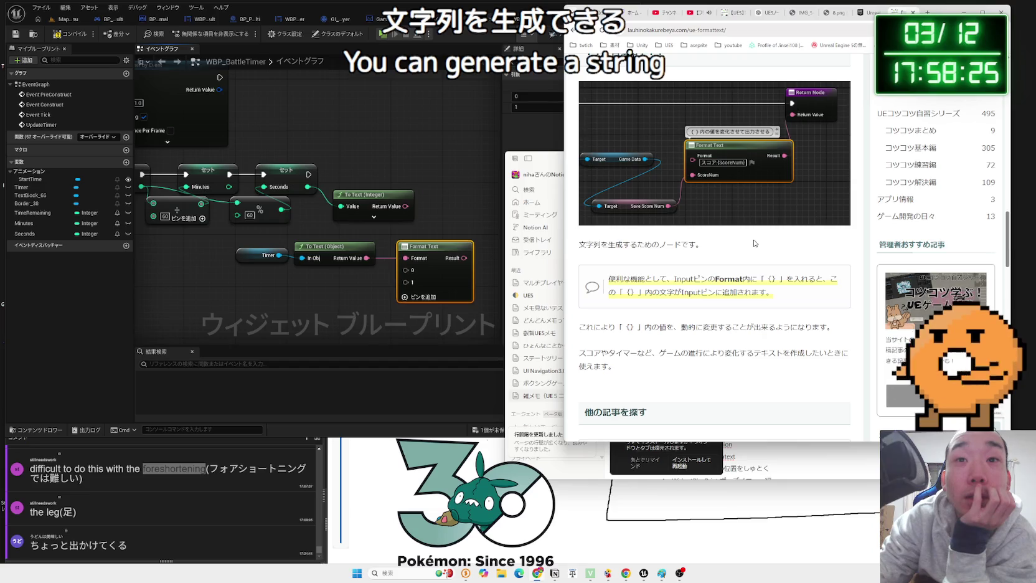
# Copy the article's 'スコアやタイマーなど…使えます。' sentence about scores and timers
pyautogui.scroll(-2, 754, 242)
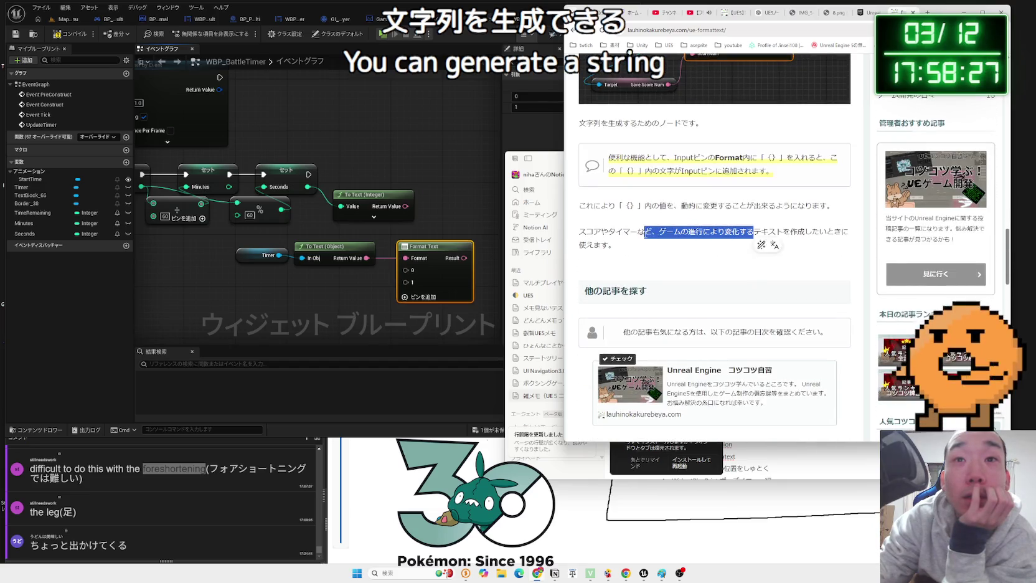
pyautogui.moveTo(615, 245)
pyautogui.mouseDown()
pyautogui.moveTo(589, 205)
pyautogui.moveTo(590, 229)
pyautogui.moveTo(579, 230)
pyautogui.mouseUp()
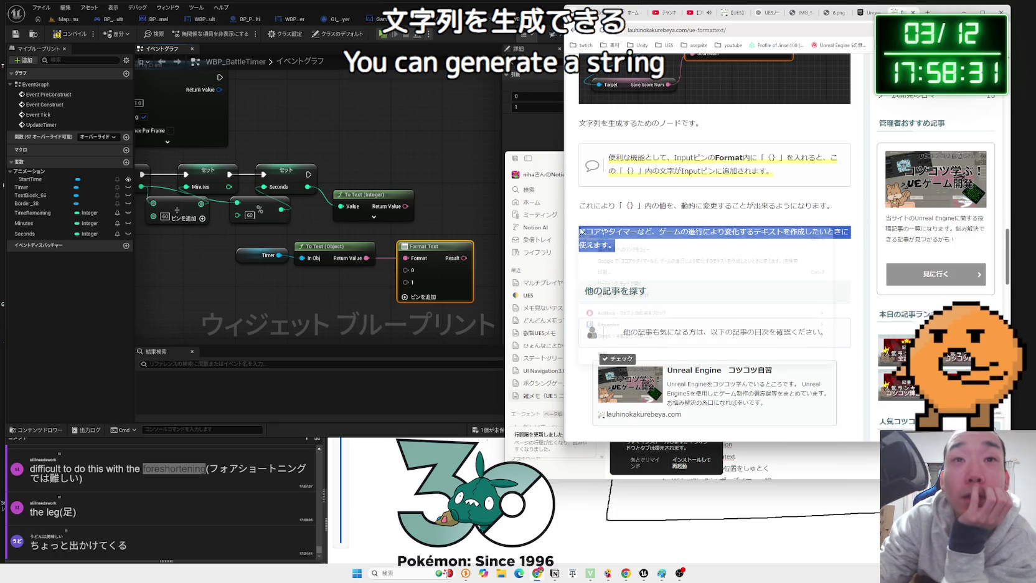
pyautogui.rightClick(579, 231)
pyautogui.click(617, 289)
pyautogui.click(552, 171)
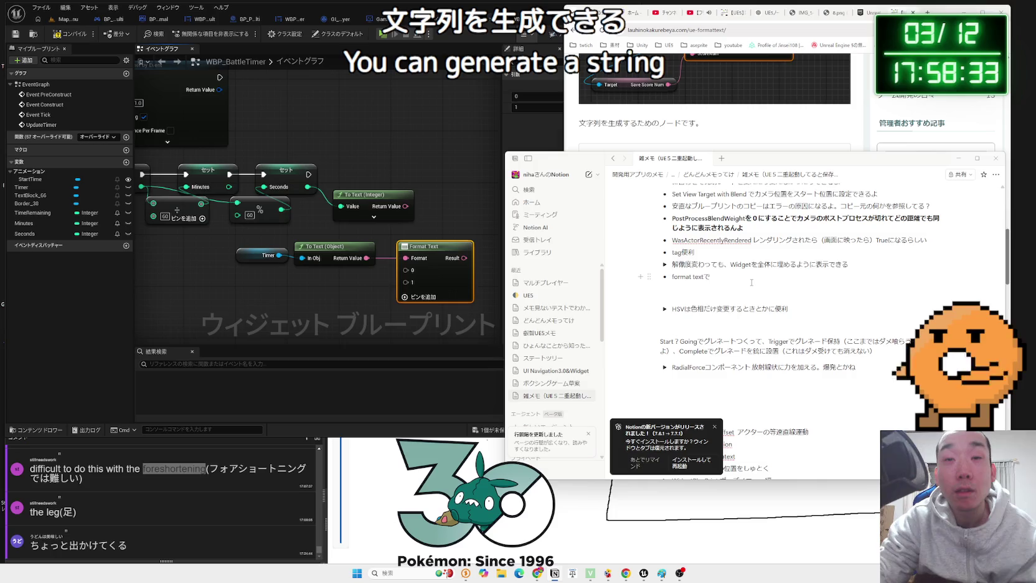
# Paste the score-and-timer sentence into the bullet and remove the extra 'で'
pyautogui.write('スコアやタイマーなど、ゲームの進行により変化するテキストを作成したいときに使えます。')
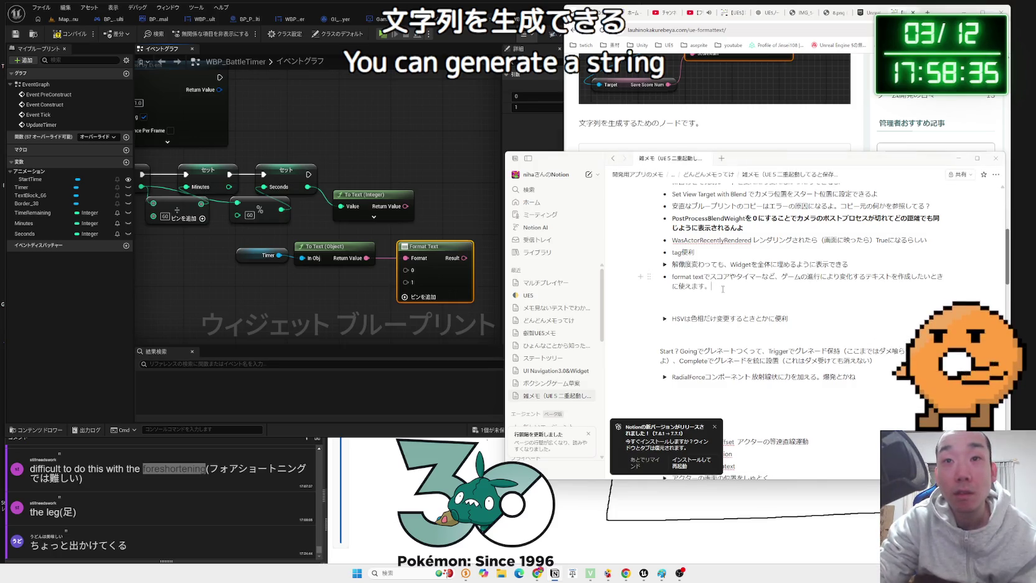
pyautogui.press('BackSpace')
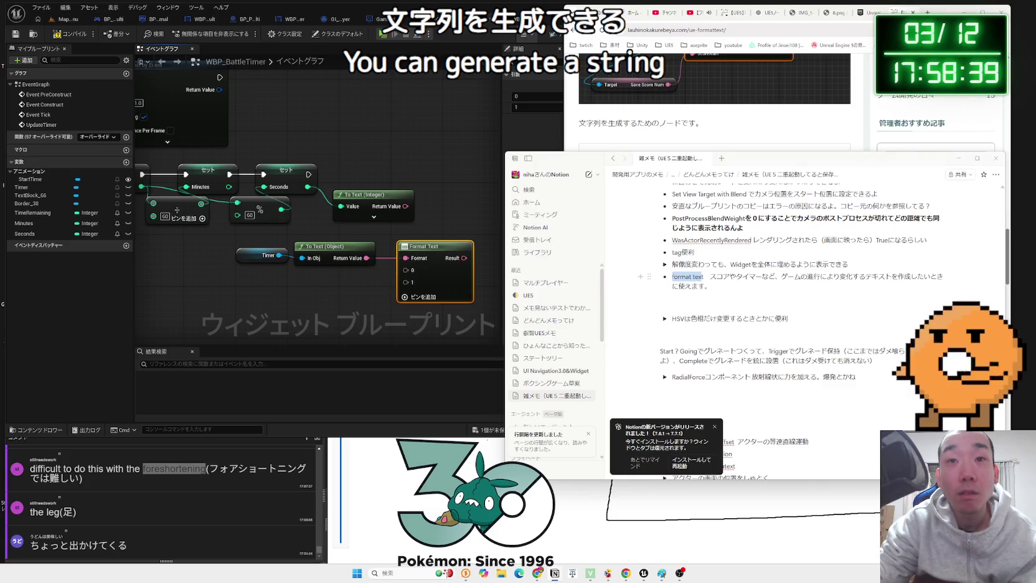
pyautogui.moveTo(672, 277); pyautogui.dragTo(706, 277)
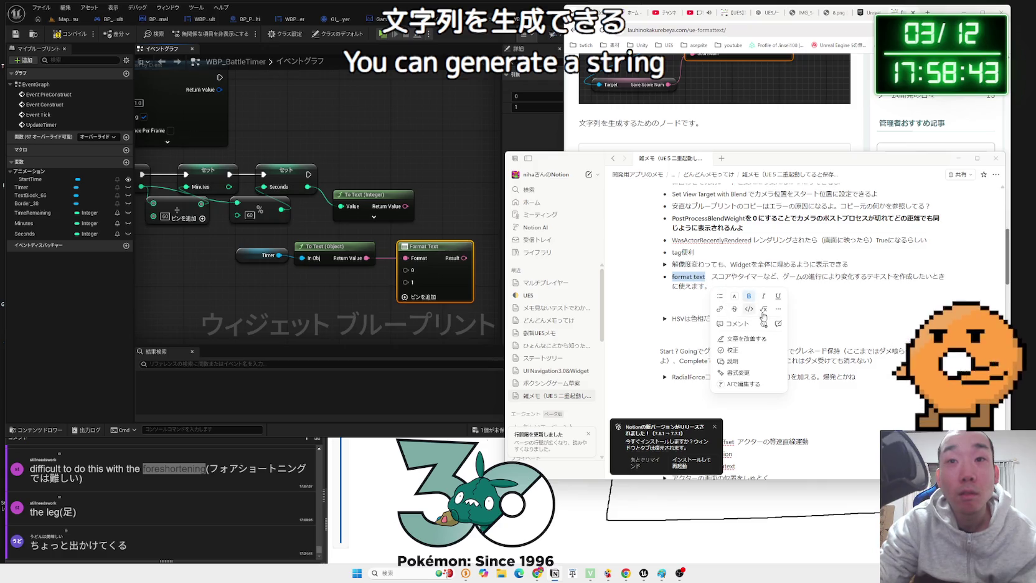
pyautogui.click(704, 276)
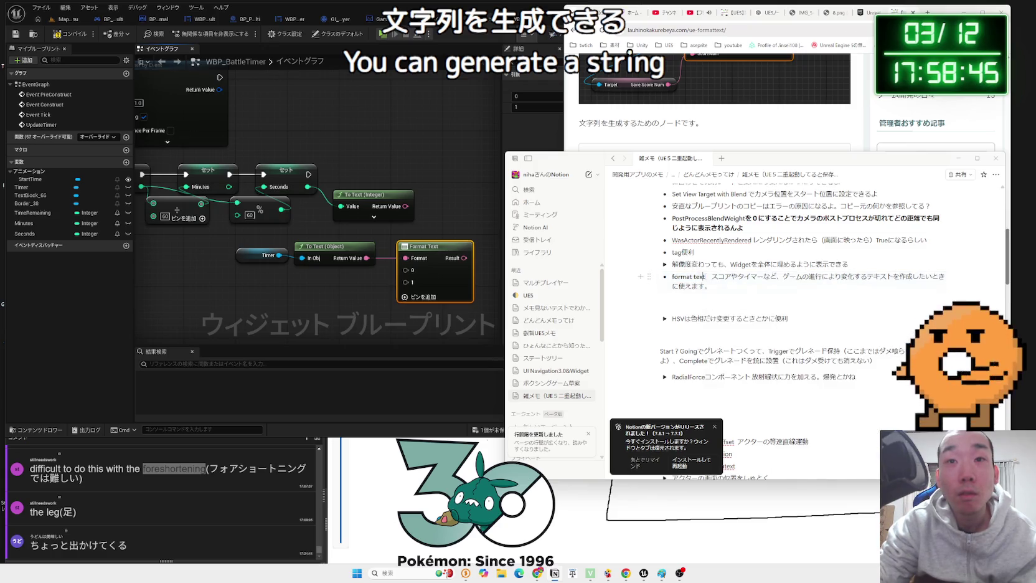
# Apply a text colour to the words 'format text' in the bullet
pyautogui.click(673, 277)
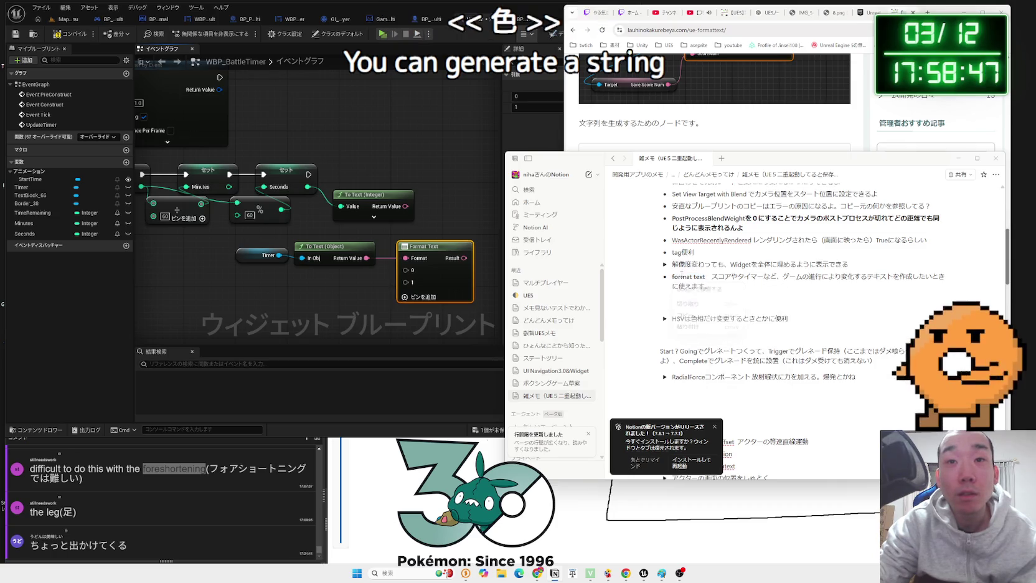
pyautogui.moveTo(672, 278); pyautogui.dragTo(706, 276)
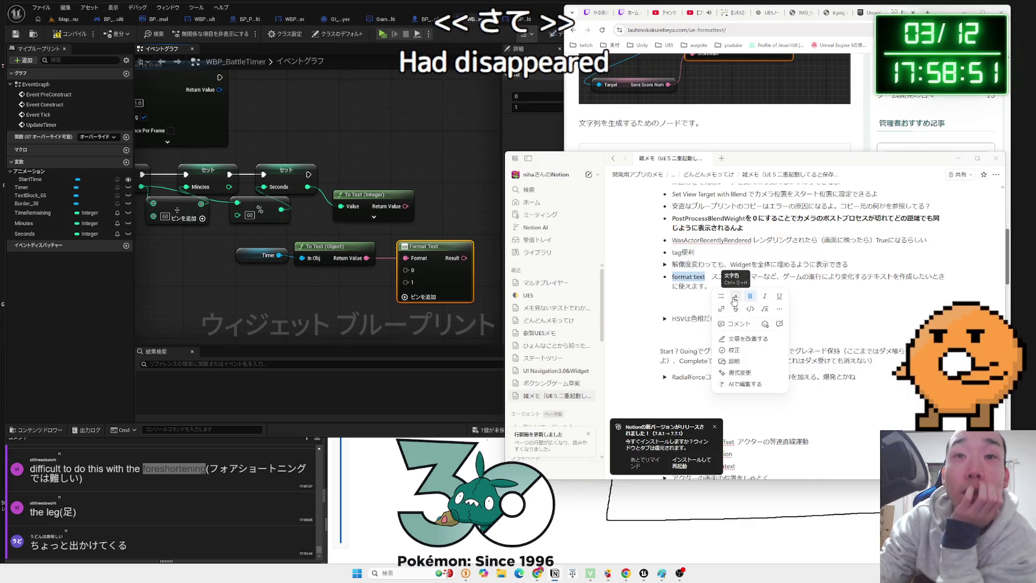
pyautogui.click(734, 299)
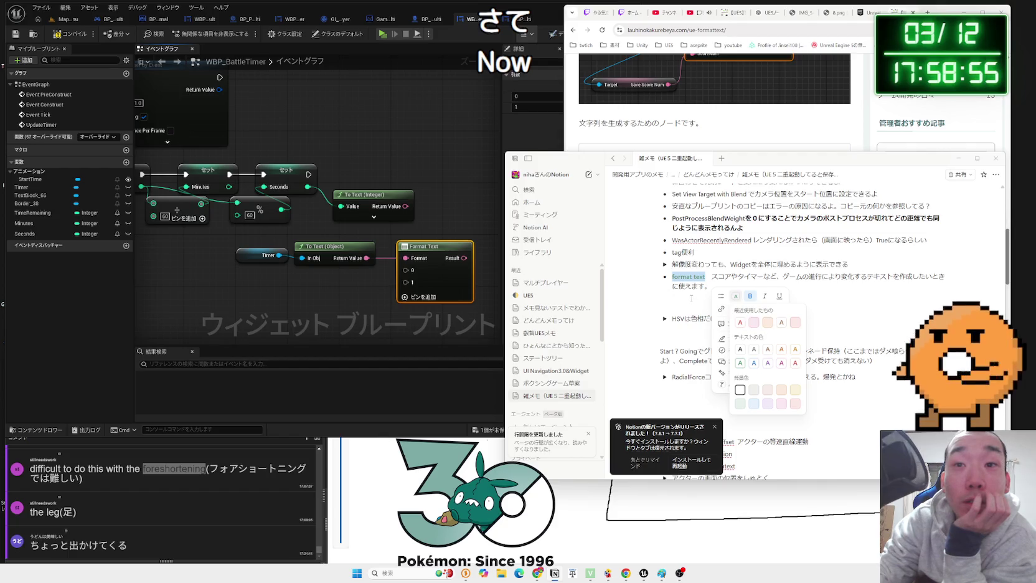
pyautogui.click(757, 325)
pyautogui.click(844, 286)
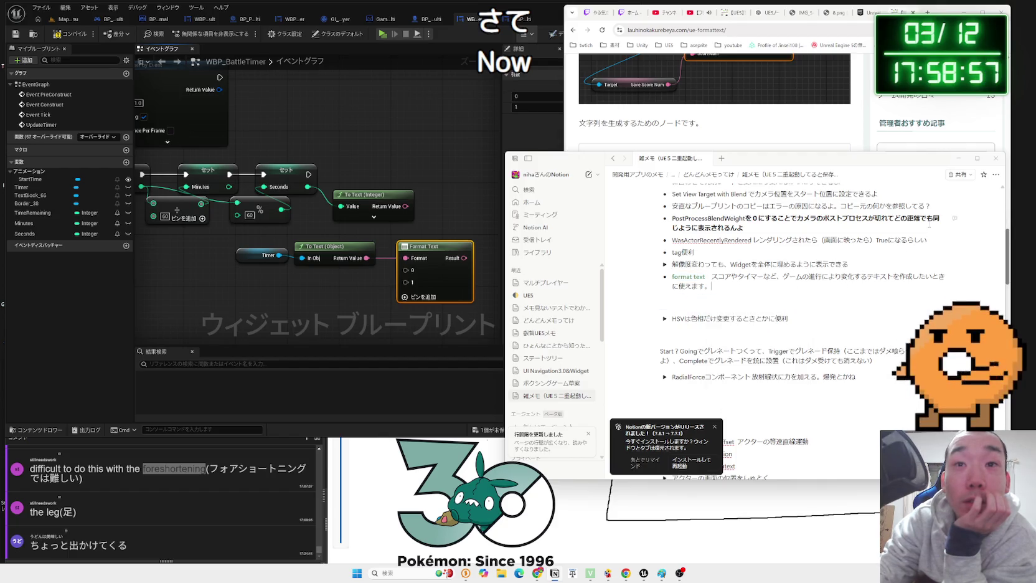
pyautogui.scroll(-1, 713, 124)
pyautogui.click(713, 209)
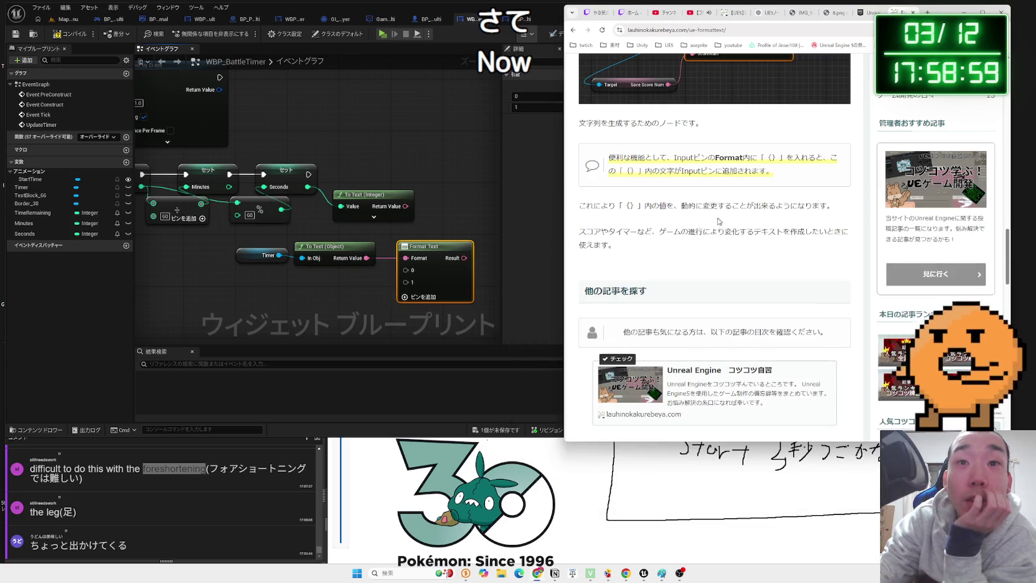
# Open the linked Text To Speech quick start guide and scroll through it
pyautogui.scroll(-3, 713, 226)
pyautogui.scroll(10, 713, 225)
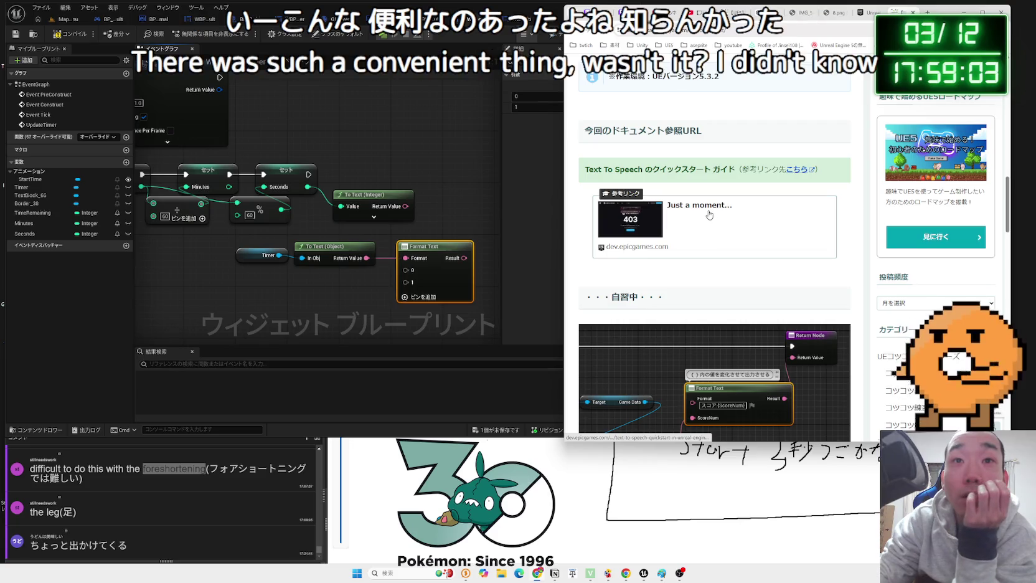
pyautogui.click(709, 214)
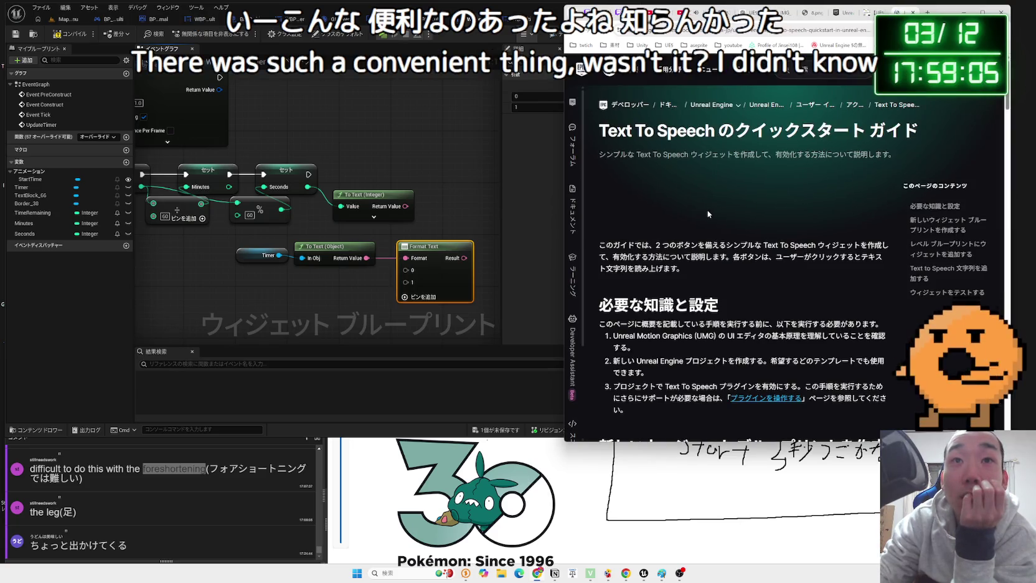
pyautogui.scroll(-3, 707, 214)
pyautogui.scroll(-2, 709, 214)
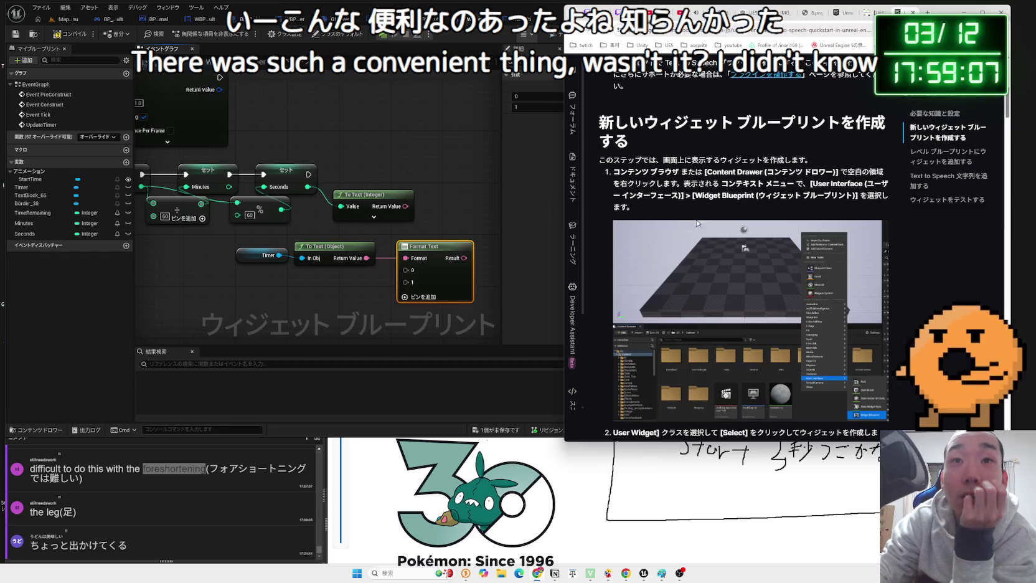
pyautogui.scroll(-4, 698, 223)
pyautogui.scroll(-3, 688, 234)
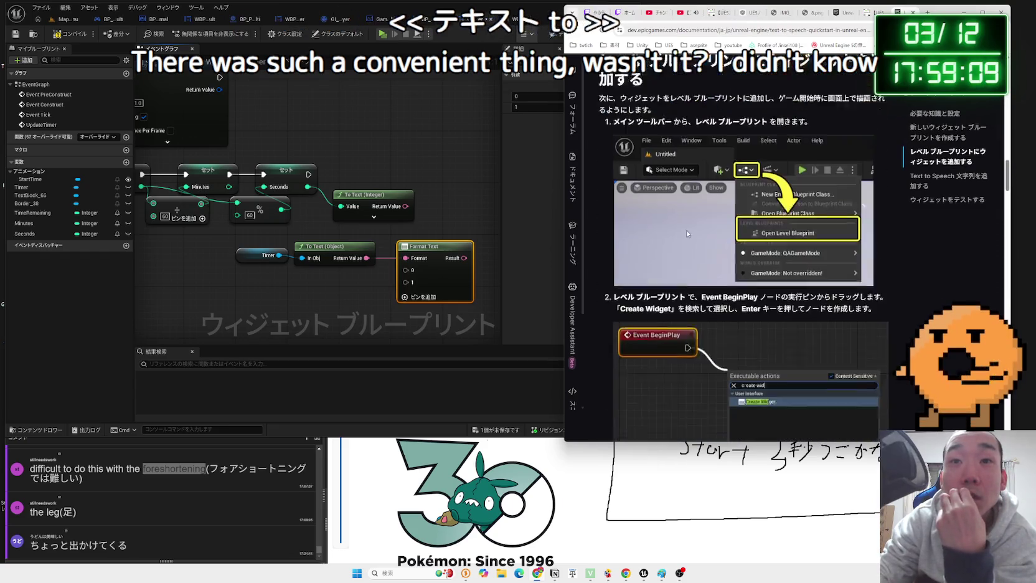
pyautogui.scroll(-5, 688, 234)
pyautogui.scroll(-3, 687, 229)
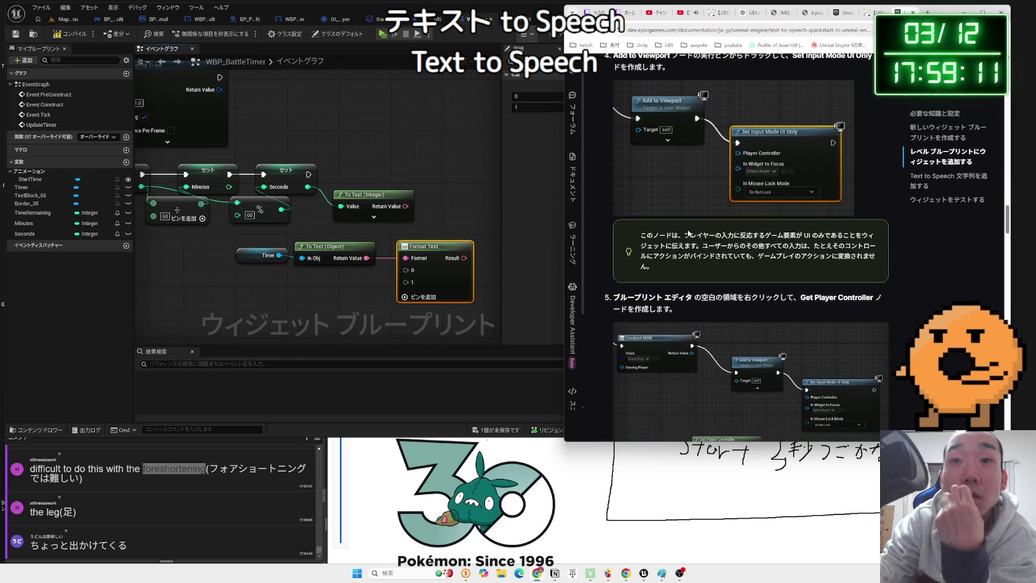
pyautogui.scroll(-15, 689, 234)
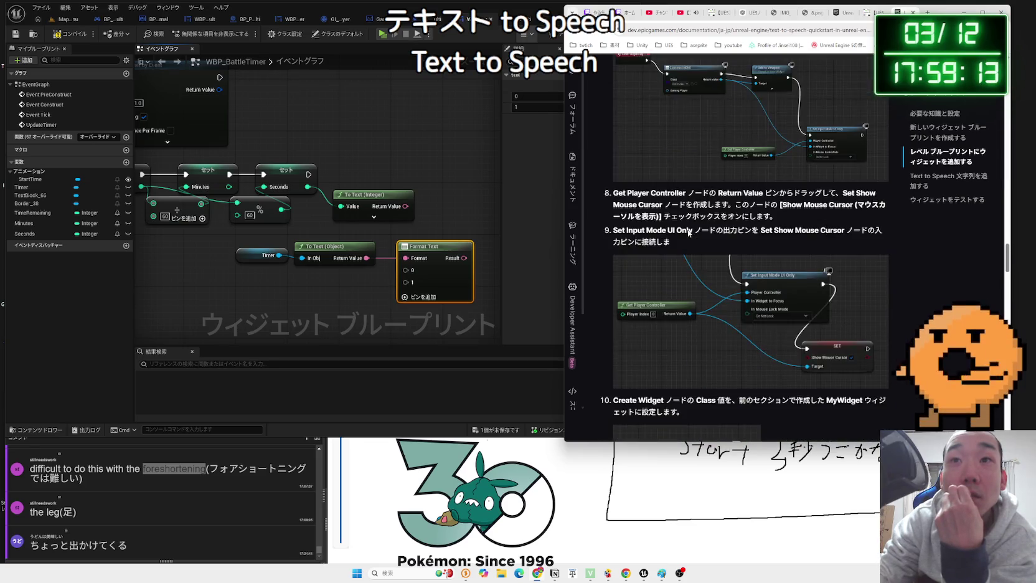
pyautogui.scroll(-8, 689, 234)
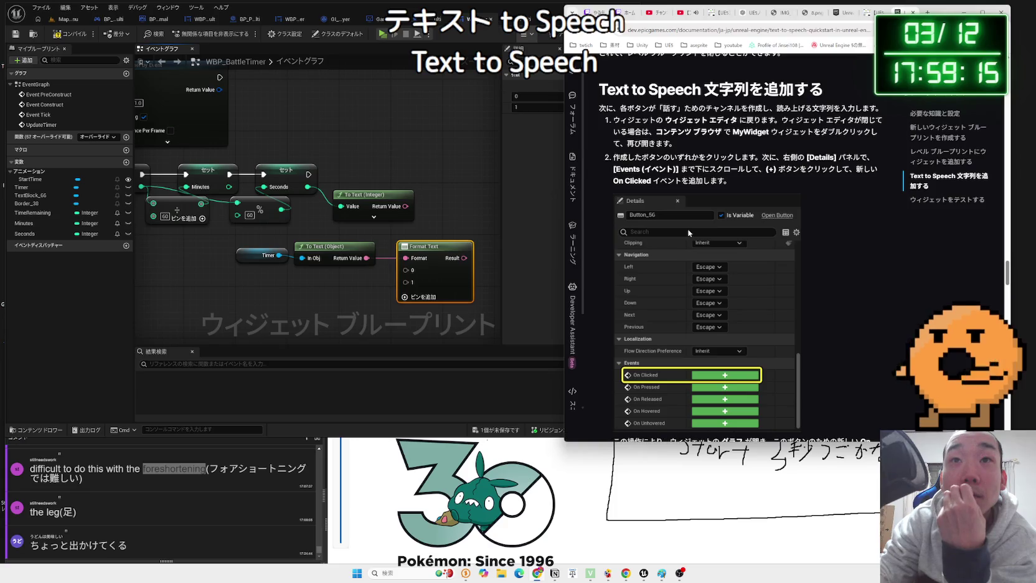
pyautogui.scroll(-3, 689, 233)
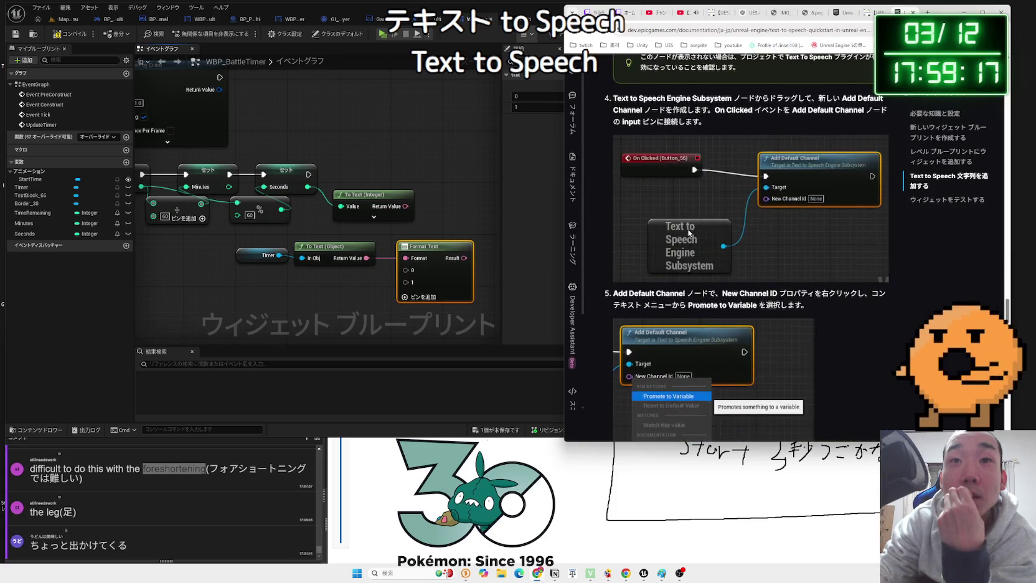
pyautogui.scroll(2, 688, 229)
pyautogui.scroll(-10, 689, 230)
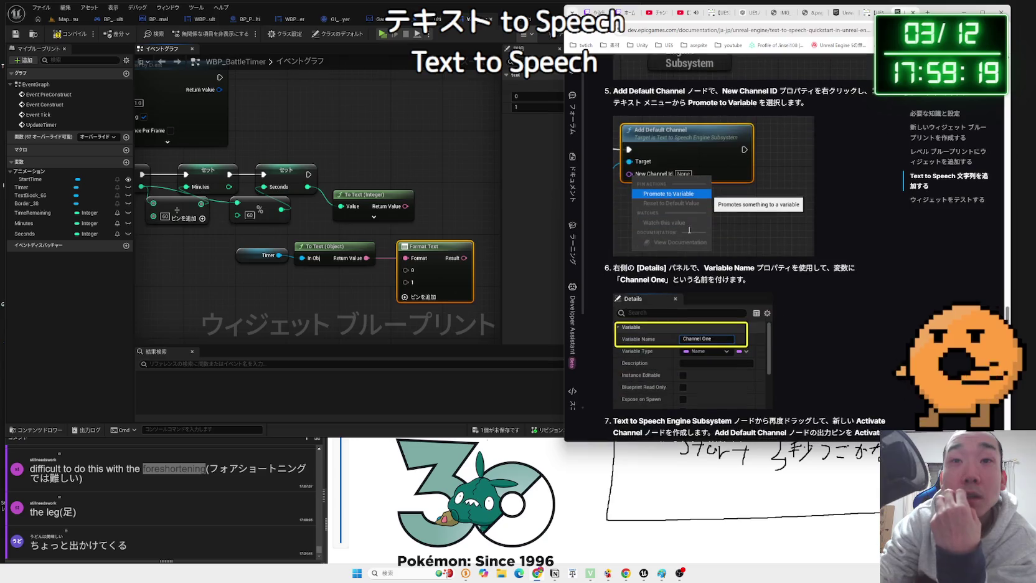
pyautogui.scroll(-12, 688, 233)
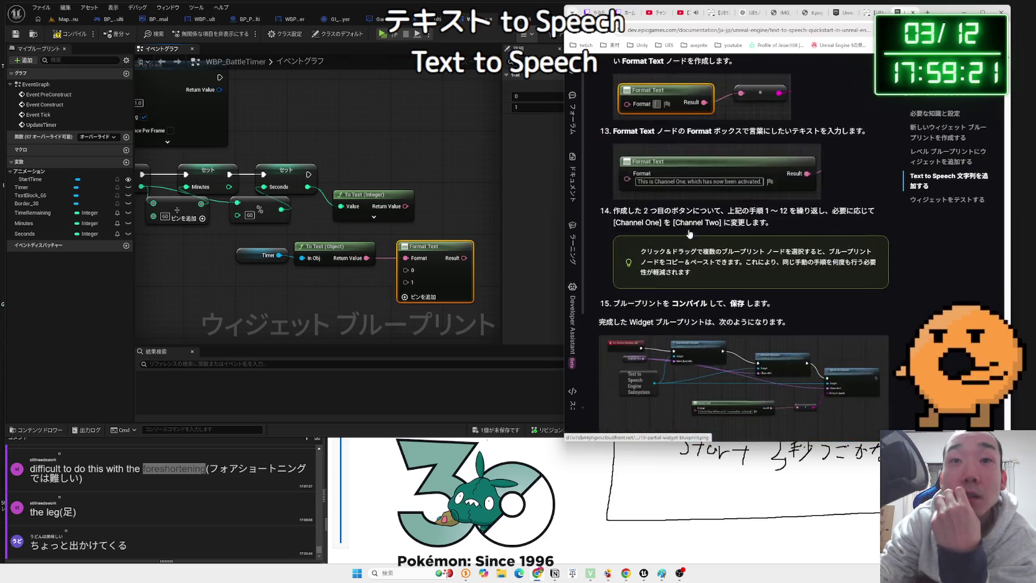
pyautogui.scroll(-8, 689, 232)
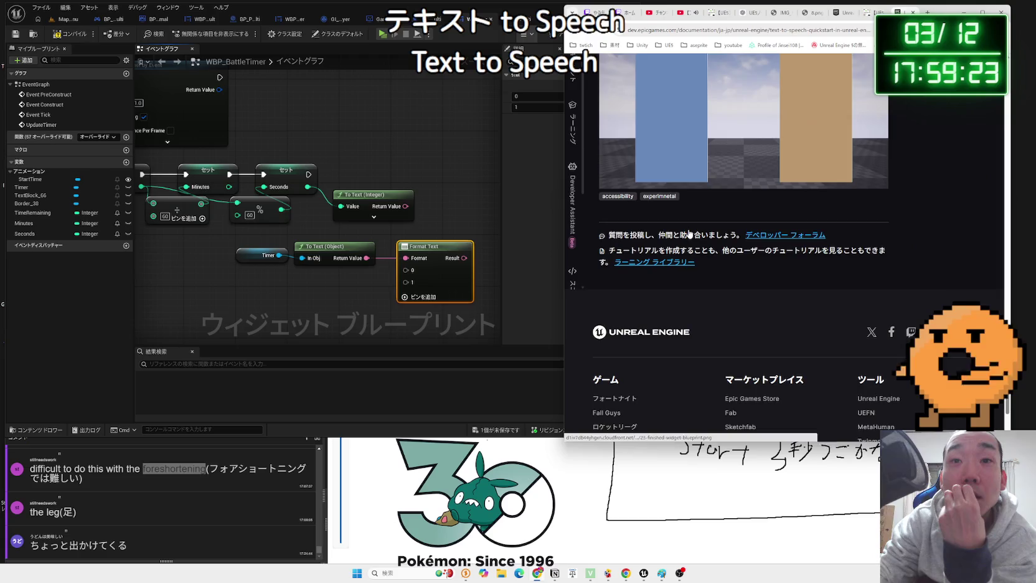
pyautogui.scroll(7, 690, 232)
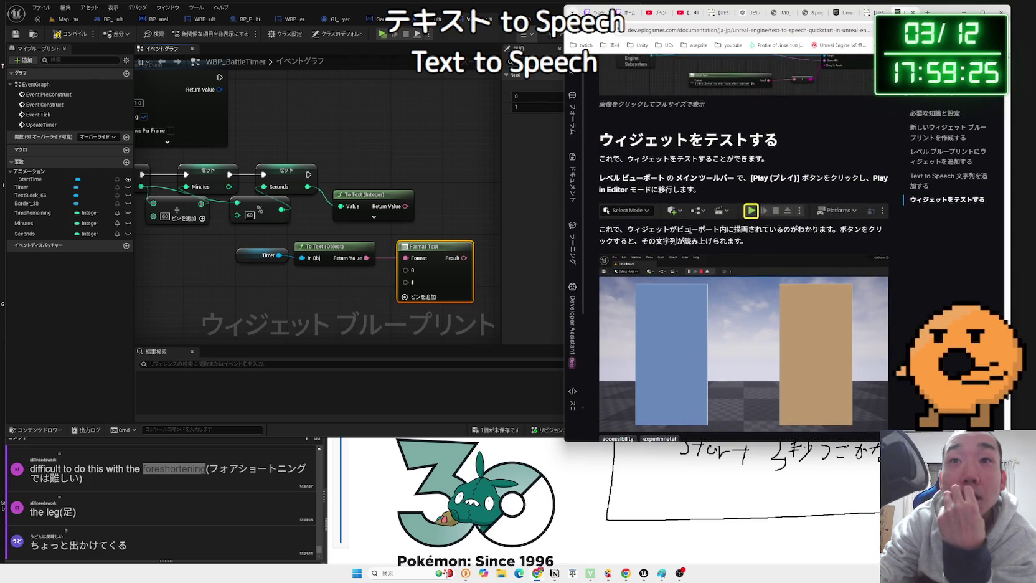
pyautogui.scroll(-2, 689, 230)
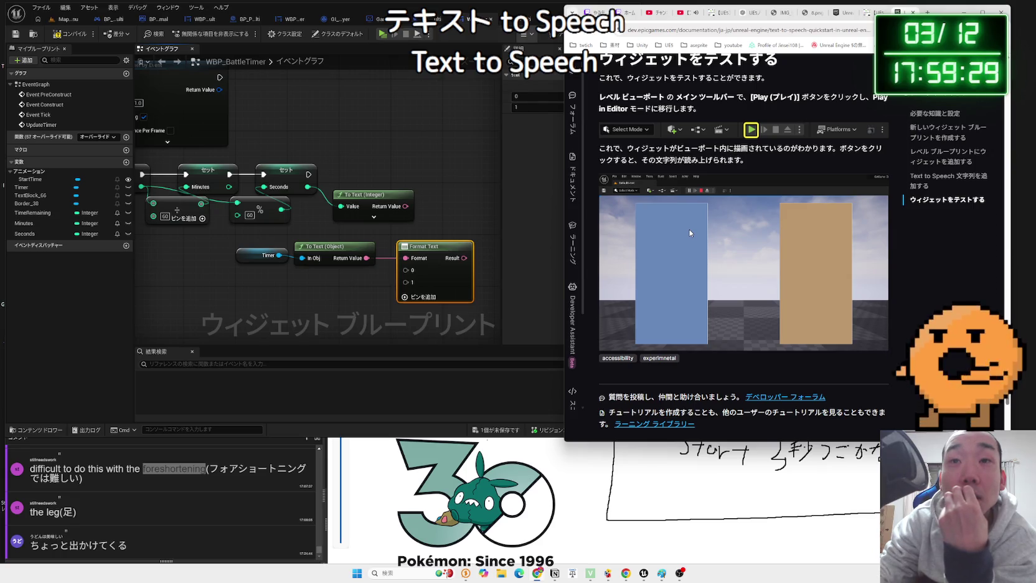
pyautogui.scroll(6, 689, 233)
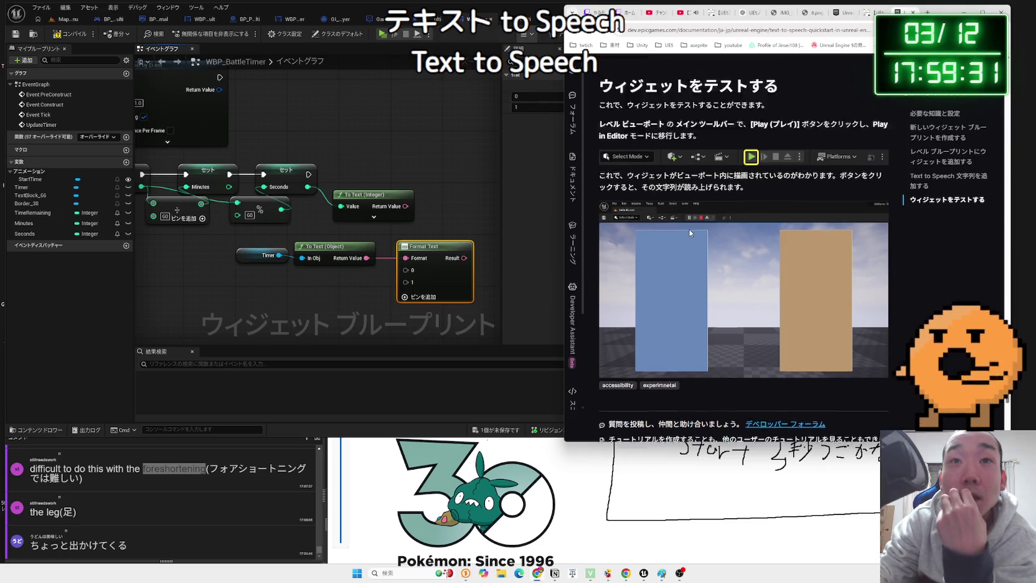
pyautogui.scroll(15, 716, 213)
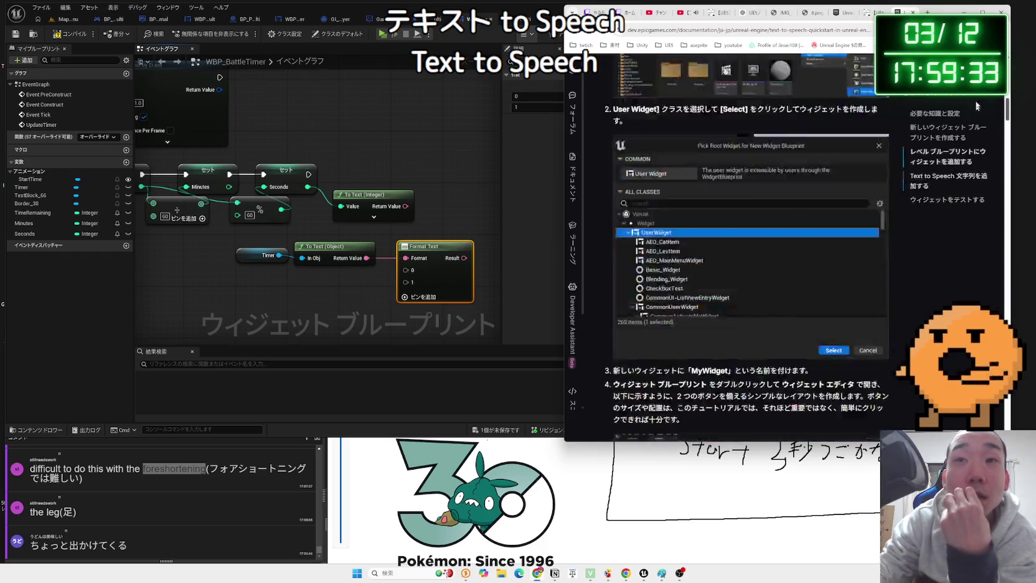
pyautogui.scroll(-2, 716, 214)
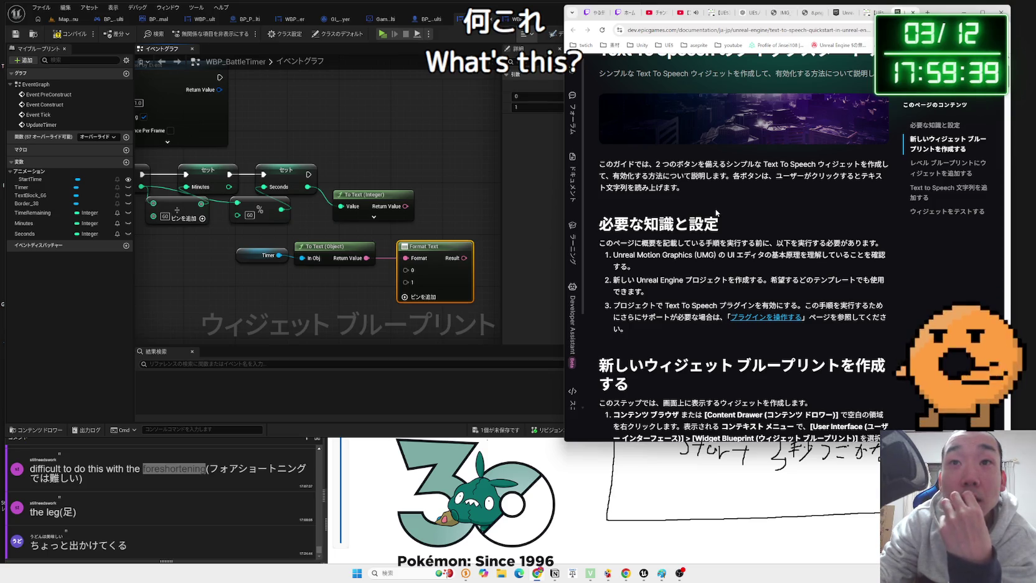
pyautogui.scroll(-1, 715, 208)
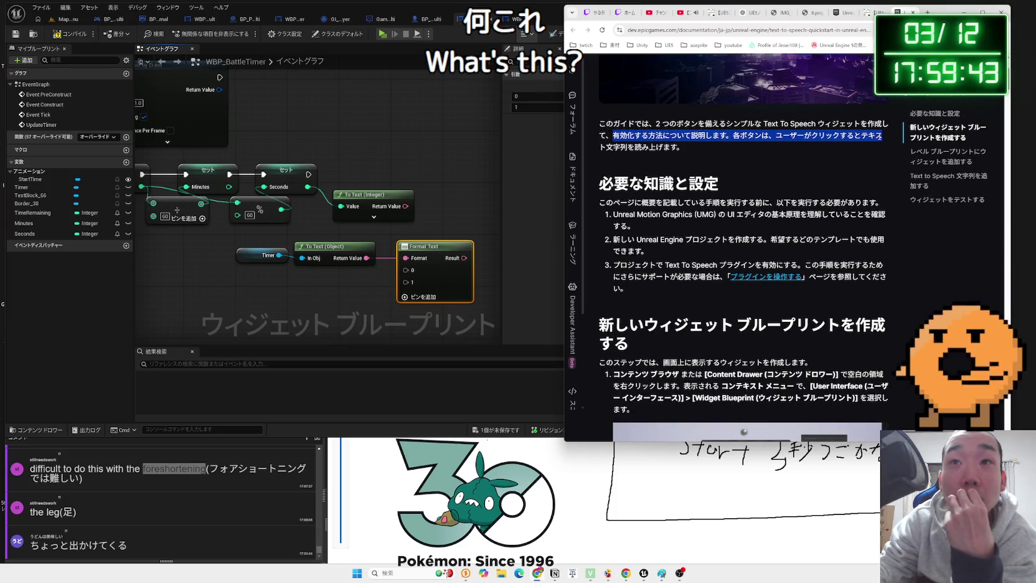
# Highlight sentences in the guide's intro and steps, then close its tab
pyautogui.click(884, 138)
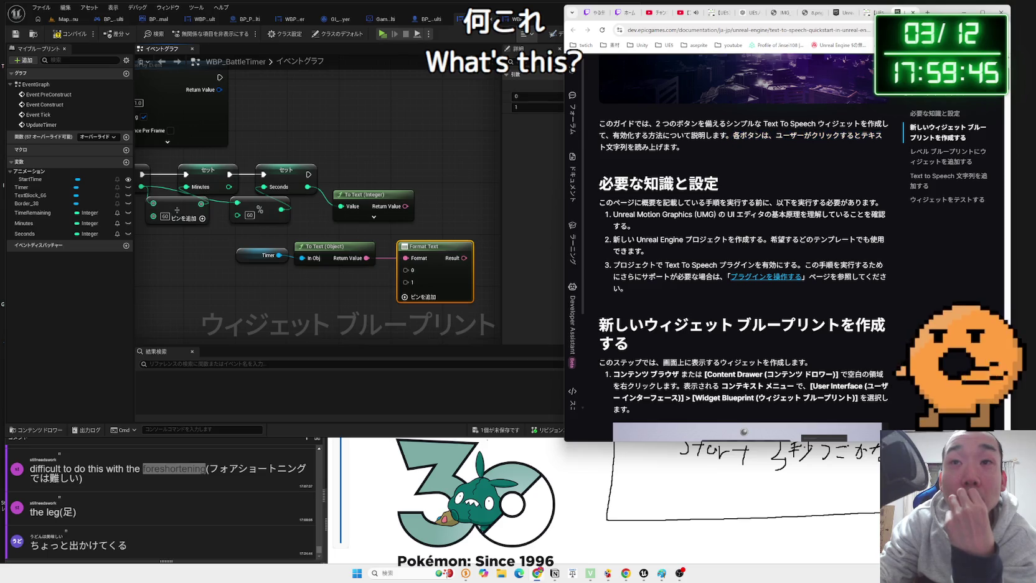
pyautogui.moveTo(733, 135); pyautogui.dragTo(685, 148)
pyautogui.click(884, 147)
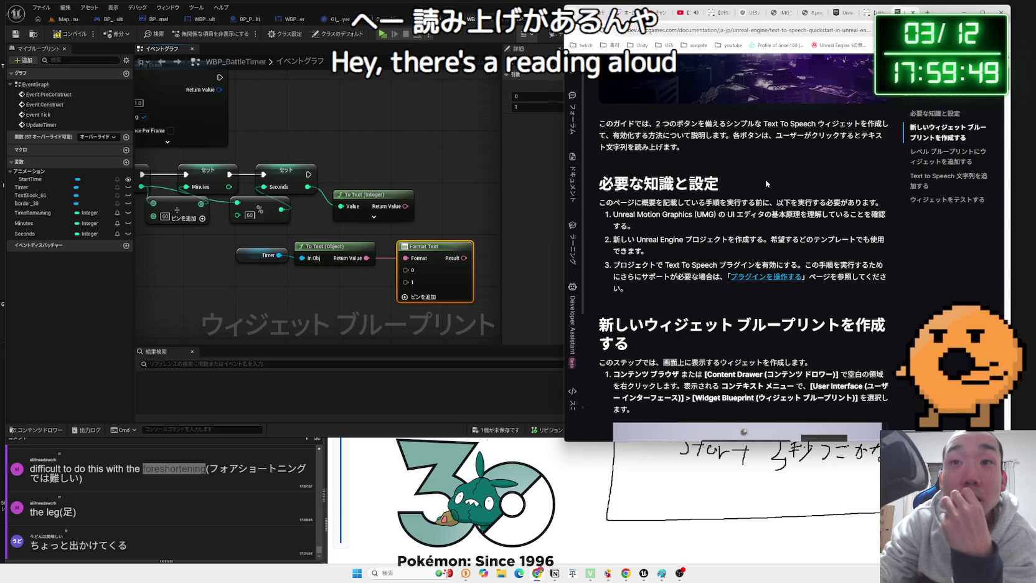
pyautogui.scroll(-2, 767, 183)
pyautogui.scroll(-1, 767, 183)
pyautogui.moveTo(662, 201); pyautogui.dragTo(815, 204)
pyautogui.click(814, 204)
pyautogui.scroll(-3, 815, 203)
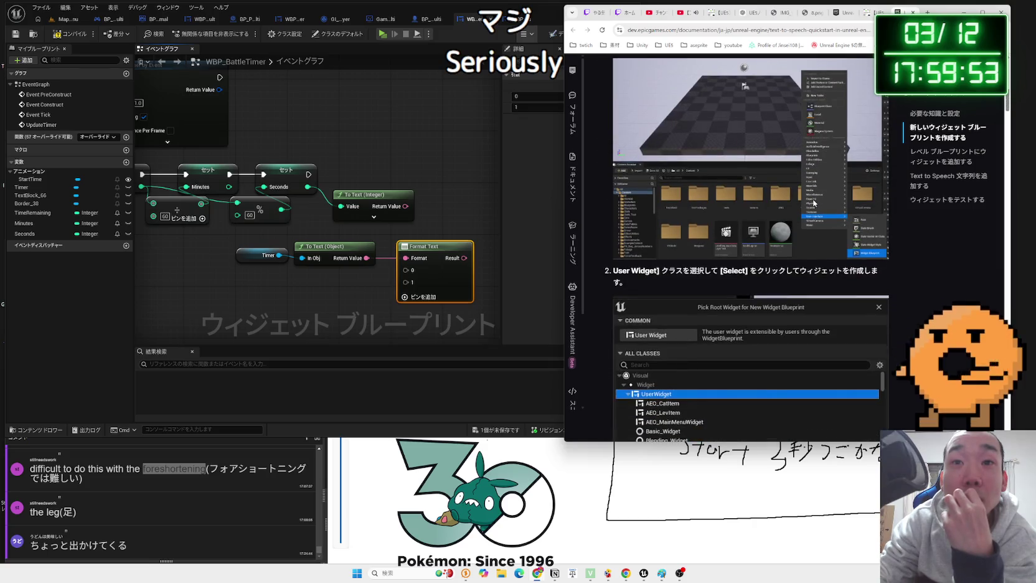
pyautogui.scroll(-5, 813, 203)
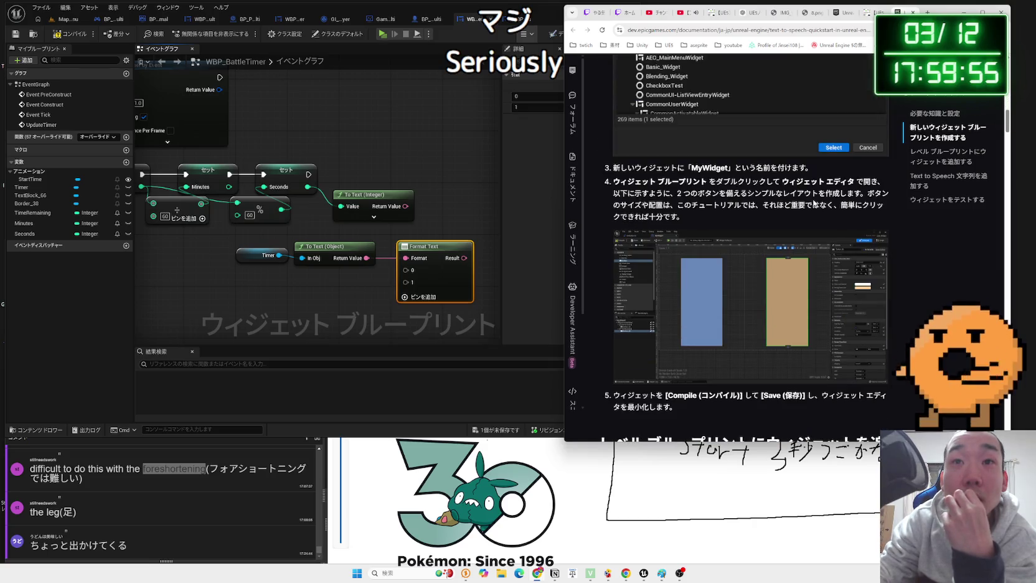
pyautogui.scroll(-9, 814, 203)
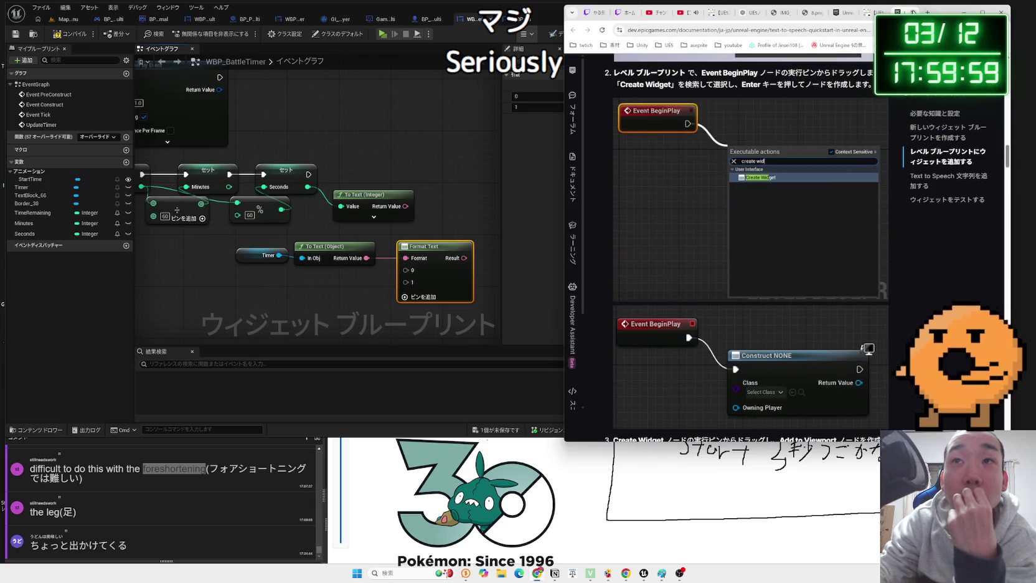
pyautogui.hotkey('ctrl', 'w')
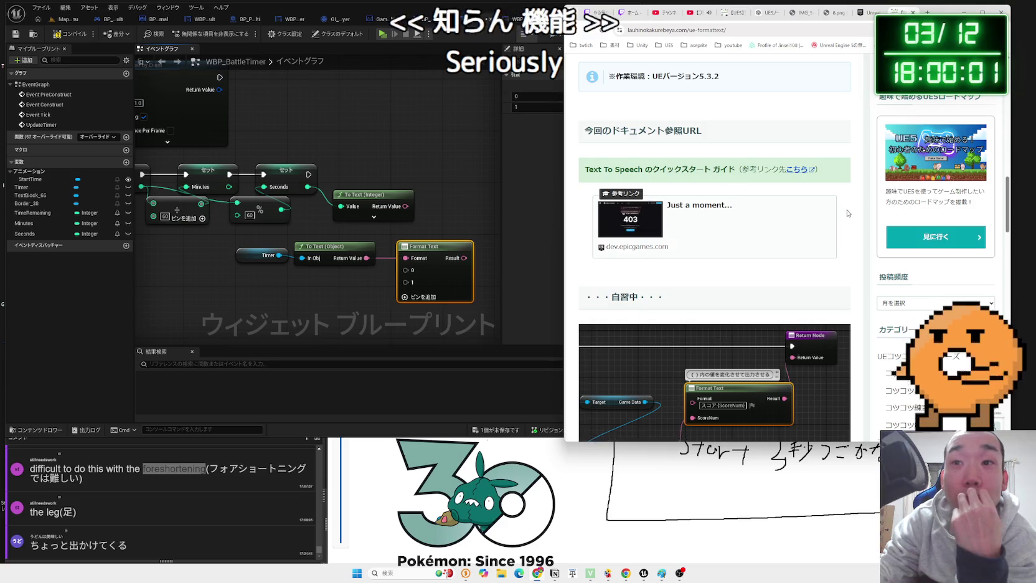
# Review the article's Format Text screenshot and explanation, then return to the Unreal editor
pyautogui.scroll(-3, 847, 213)
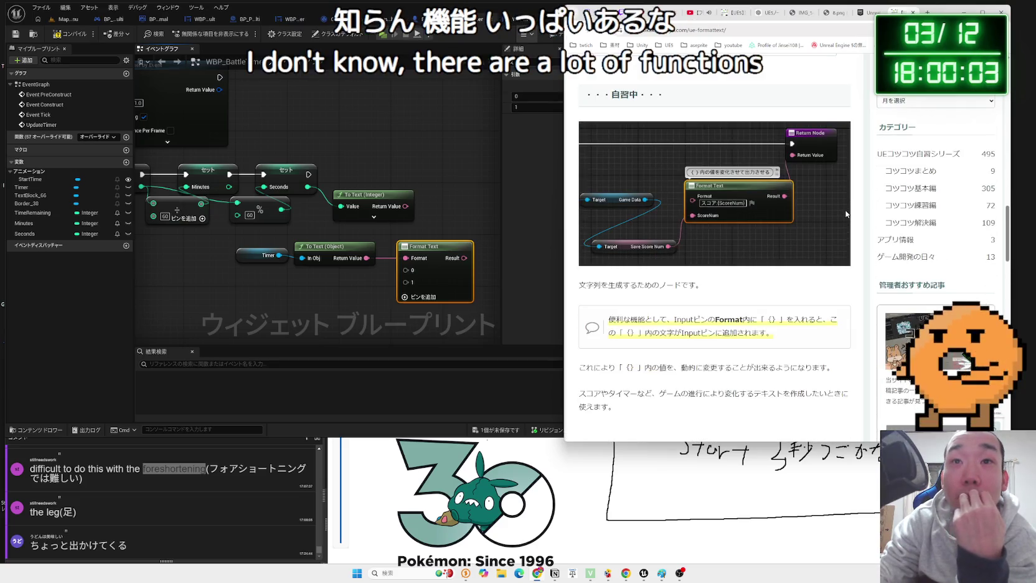
pyautogui.scroll(-3, 847, 213)
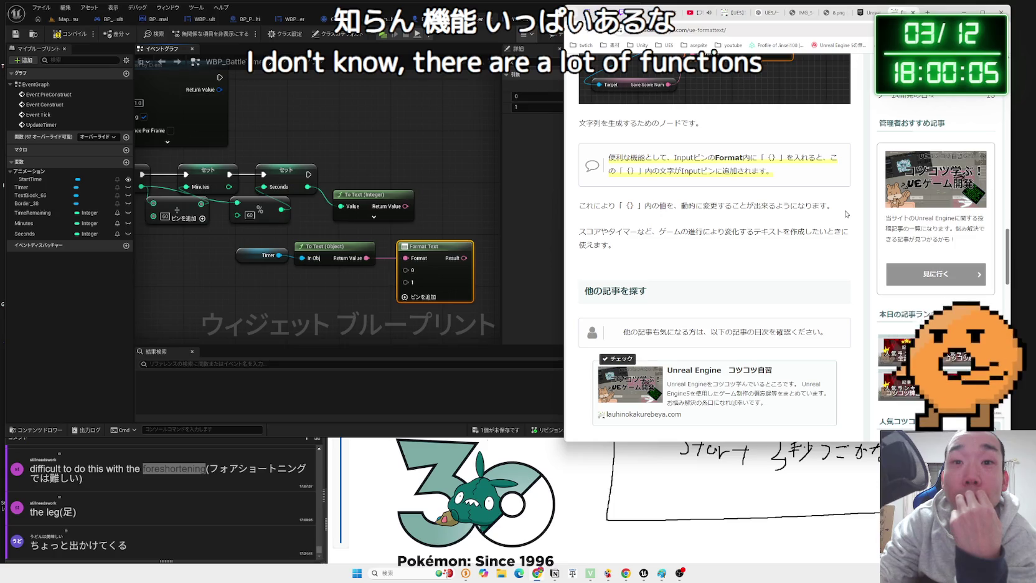
pyautogui.scroll(2, 847, 214)
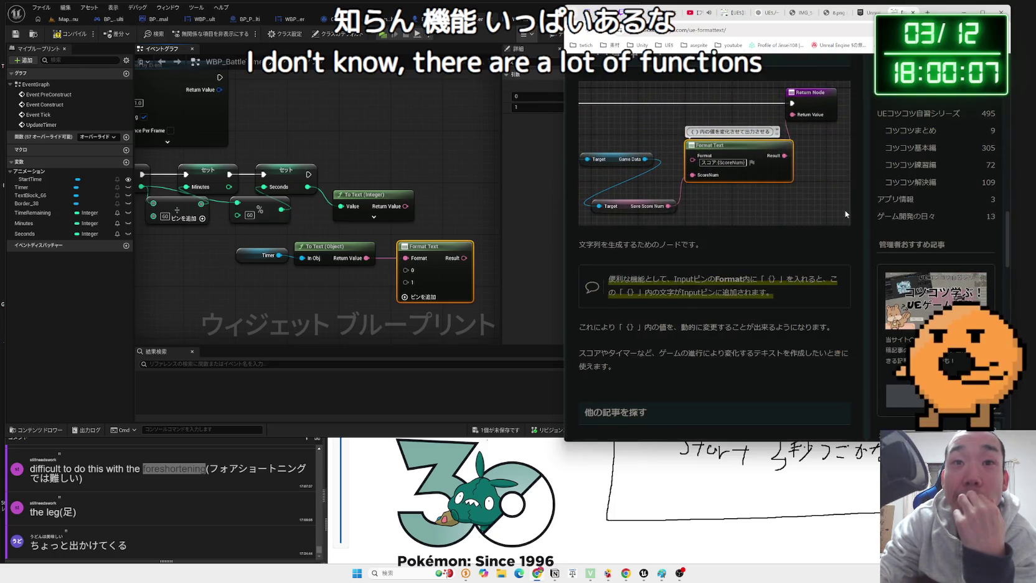
pyautogui.scroll(1, 845, 210)
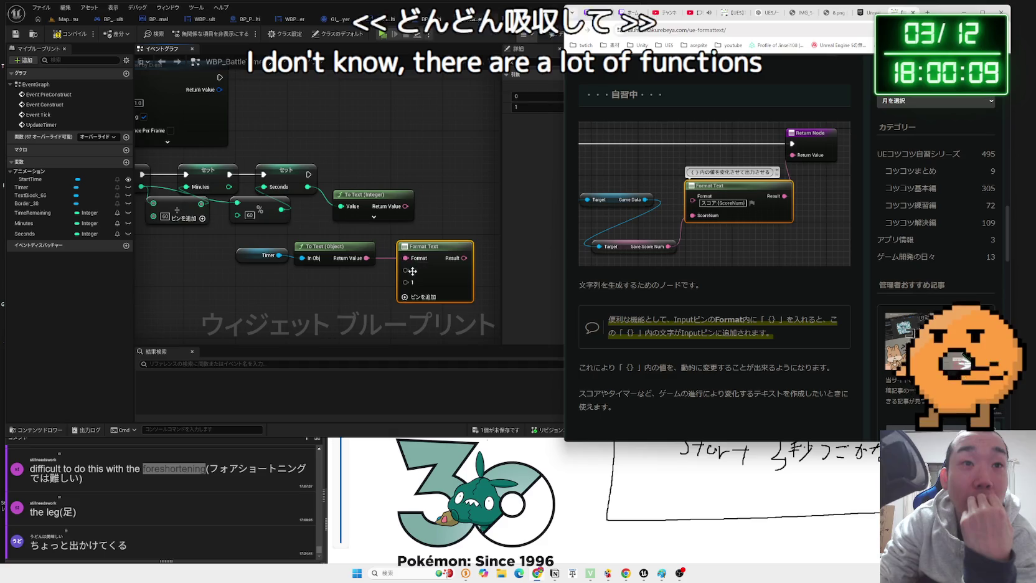
pyautogui.click(478, 132)
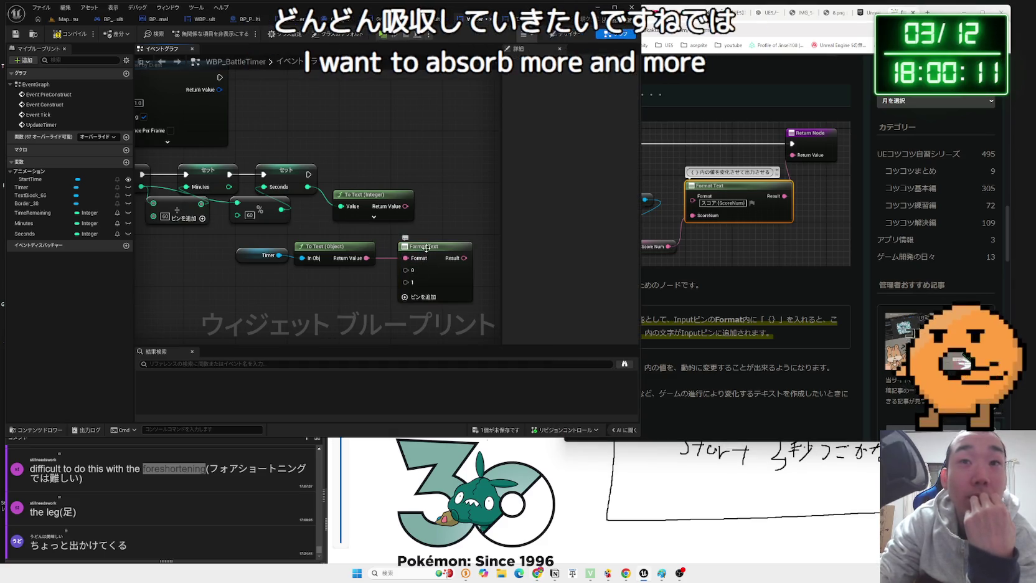
# Inspect the Format Text node's arguments, then close the Epic docs Modulo tab in Chrome
pyautogui.click(436, 246)
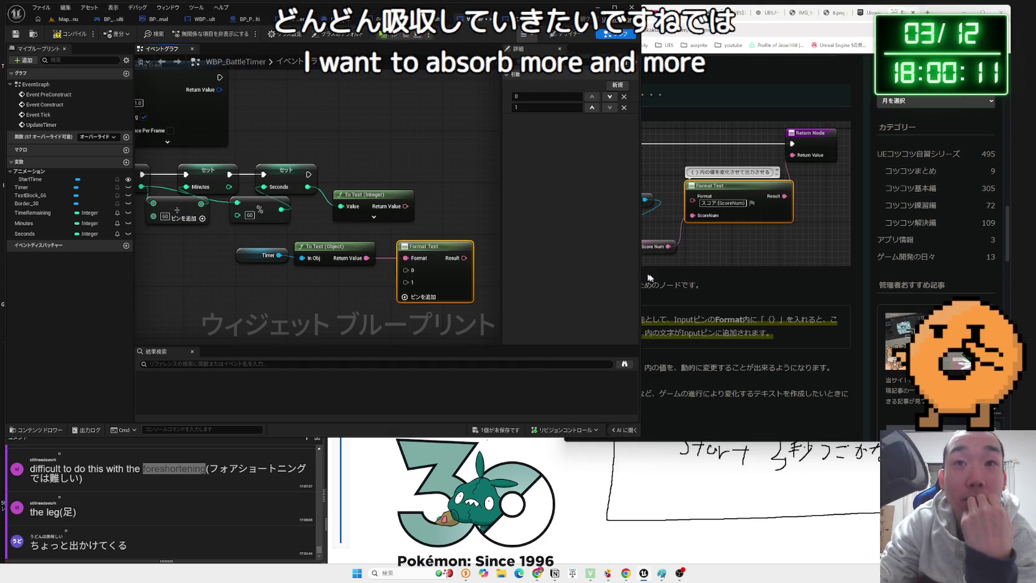
pyautogui.click(759, 279)
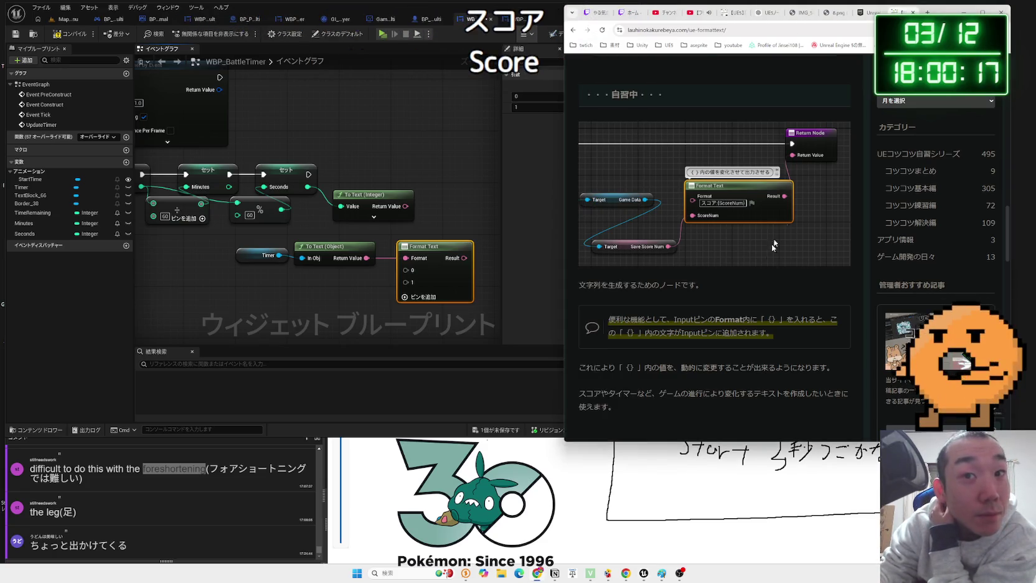
pyautogui.click(864, 17)
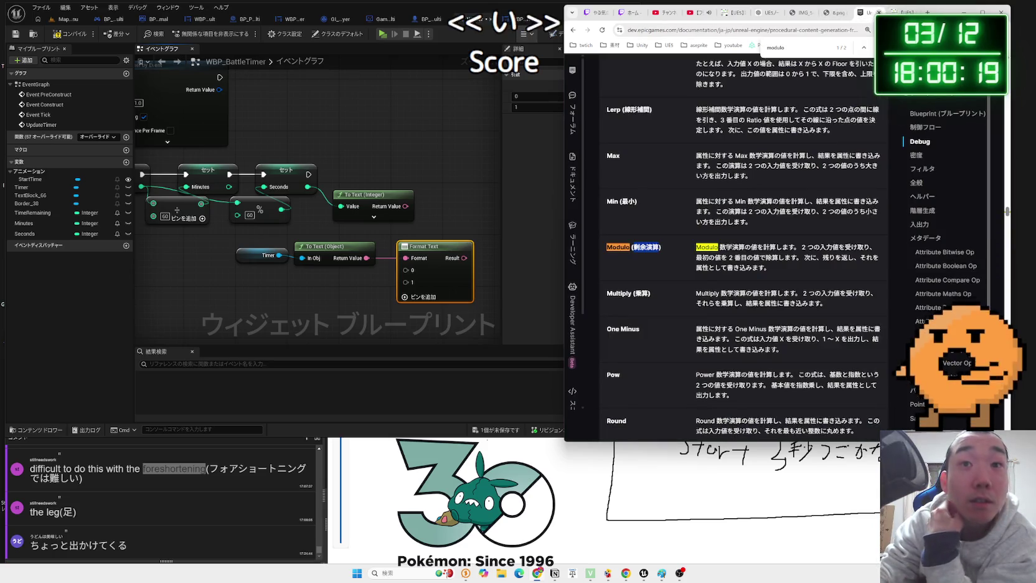
pyautogui.click(878, 12)
pyautogui.click(837, 16)
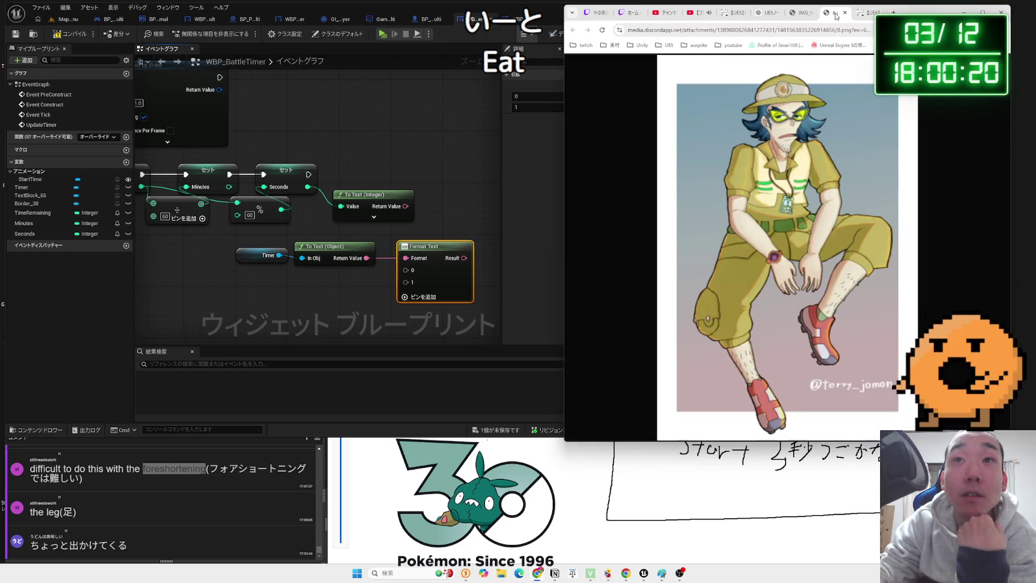
# Copy the {Min}:{Sec} string from ChatGPT's step-by-step Format Text instructions
pyautogui.click(791, 12)
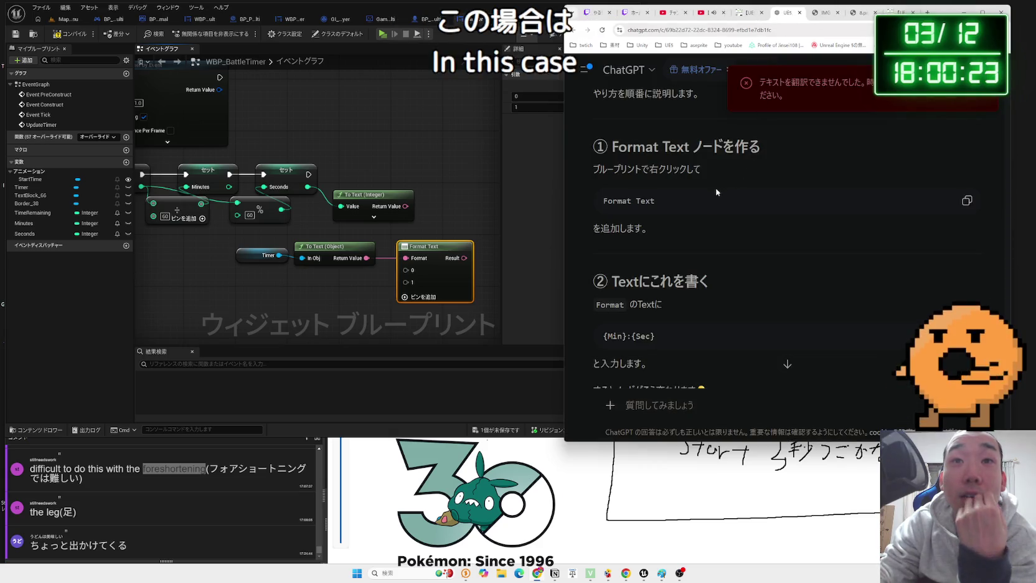
pyautogui.scroll(-2, 714, 212)
pyautogui.scroll(-1, 695, 237)
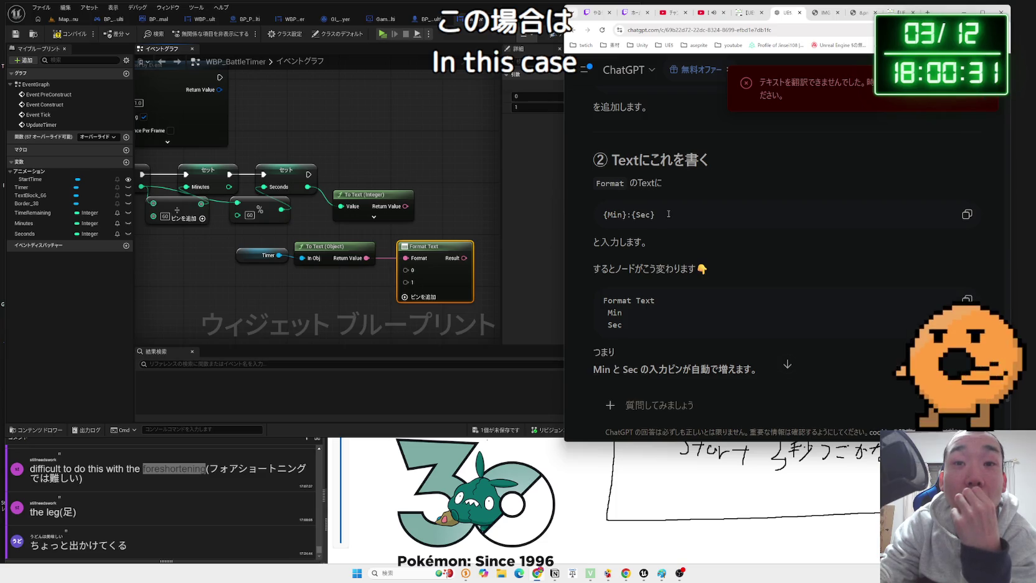
pyautogui.scroll(-2, 668, 214)
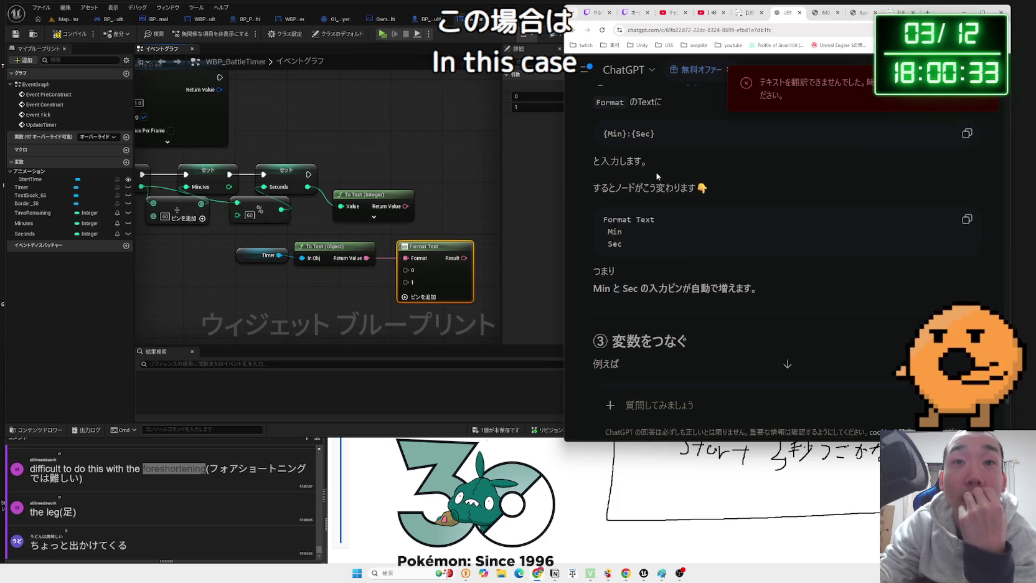
pyautogui.scroll(1, 658, 177)
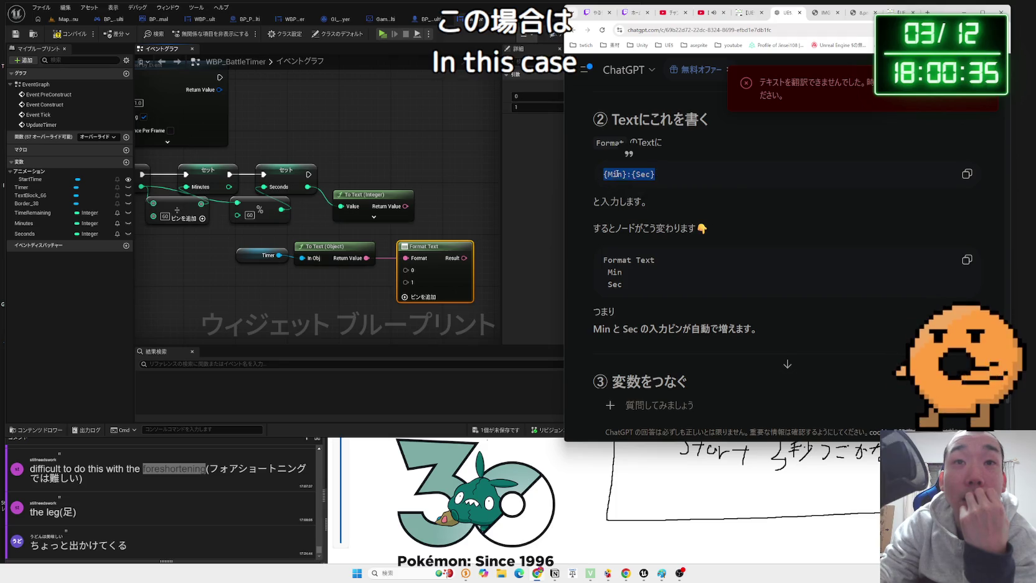
pyautogui.rightClick(616, 174)
pyautogui.click(644, 183)
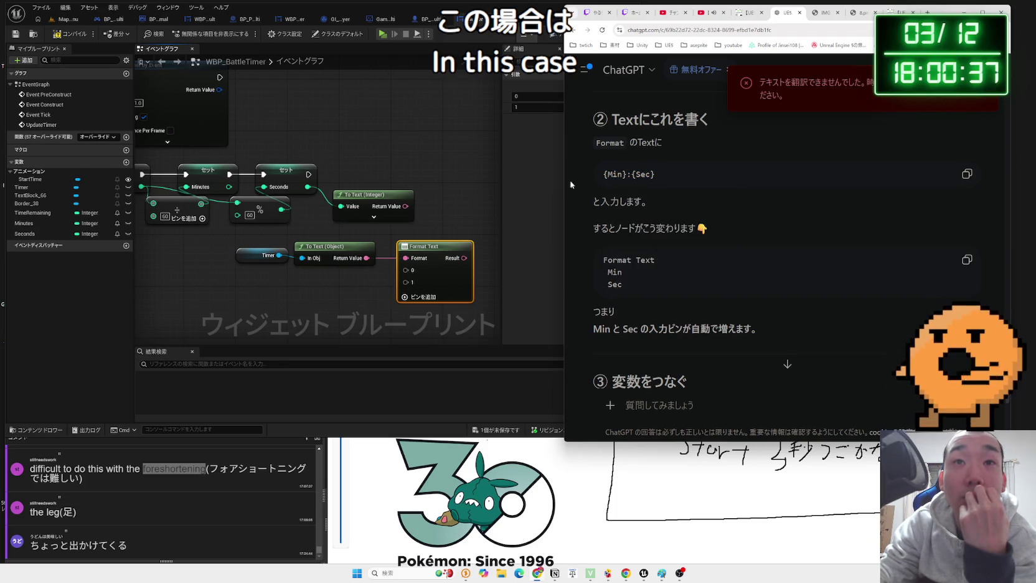
# Remove the second argument pin from the Format Text node in Details
pyautogui.click(522, 163)
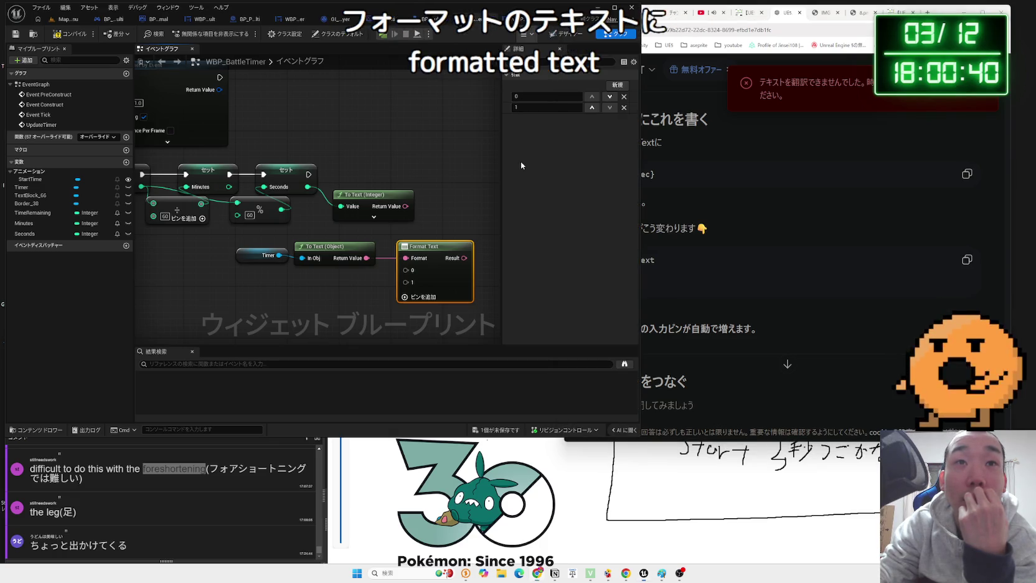
pyautogui.click(624, 107)
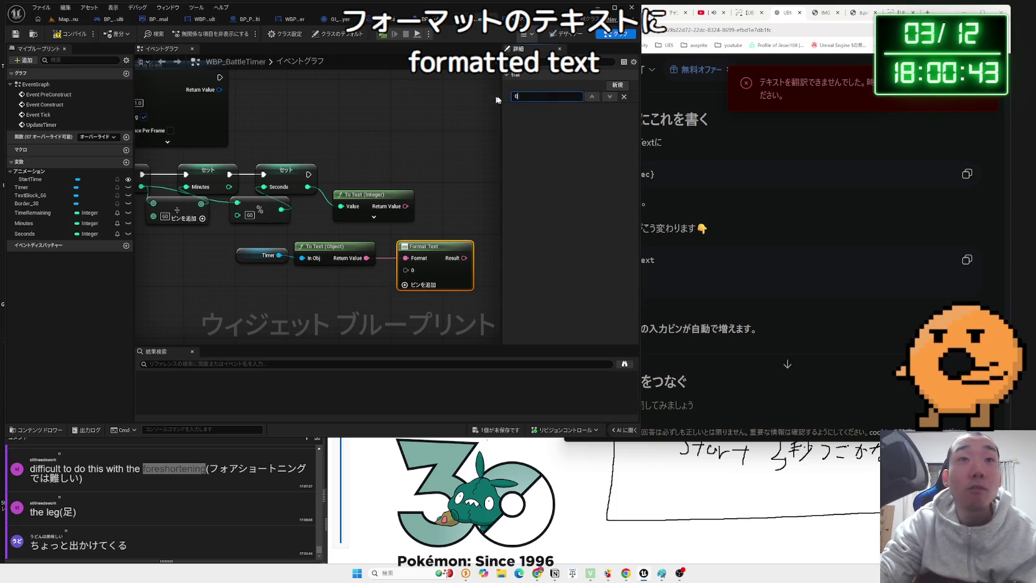
pyautogui.write('{Min}:{Sec}')
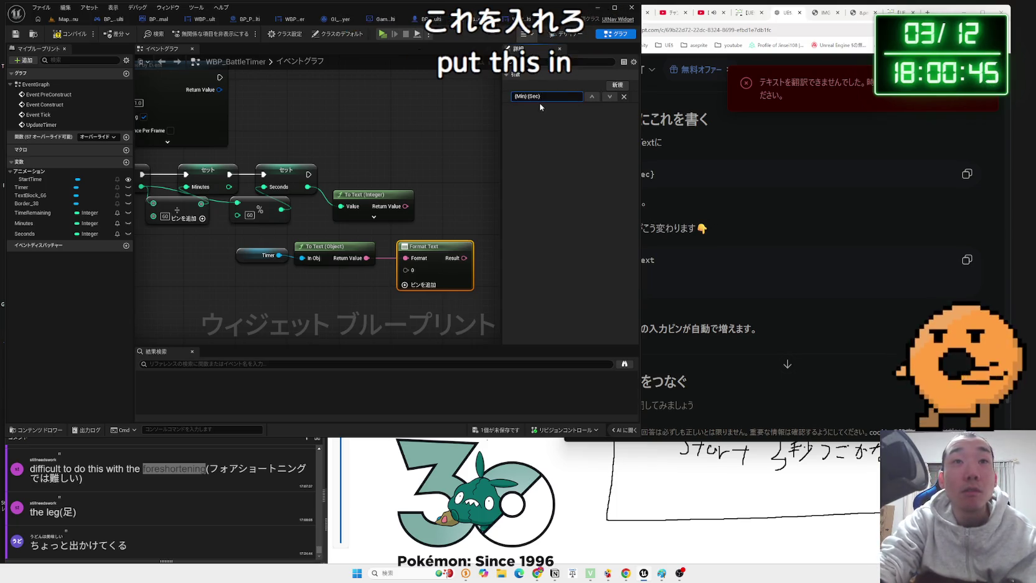
pyautogui.click(446, 215)
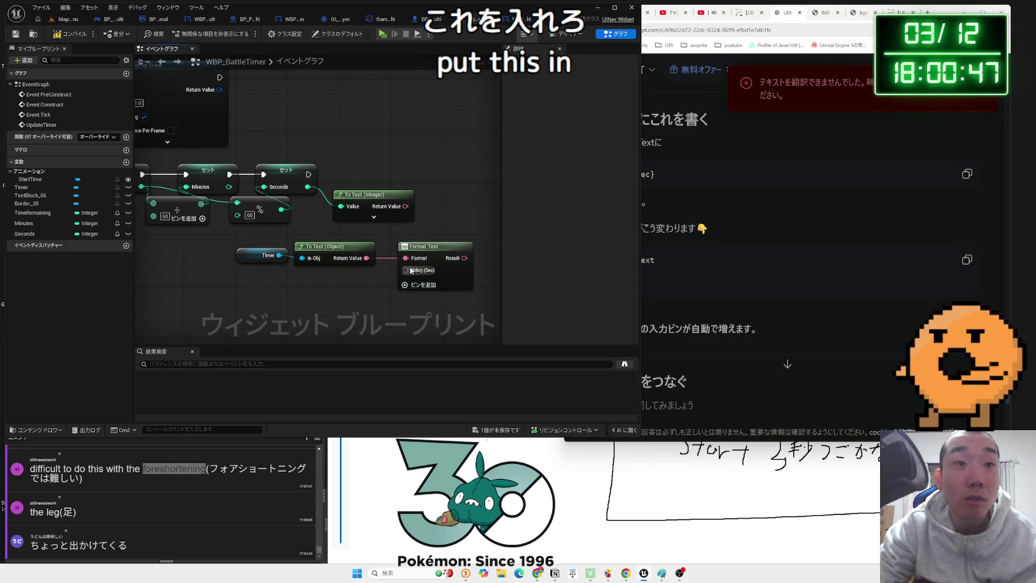
# Break the Format pin's link and paste {Min}:{Sec} as the Format string
pyautogui.click(751, 233)
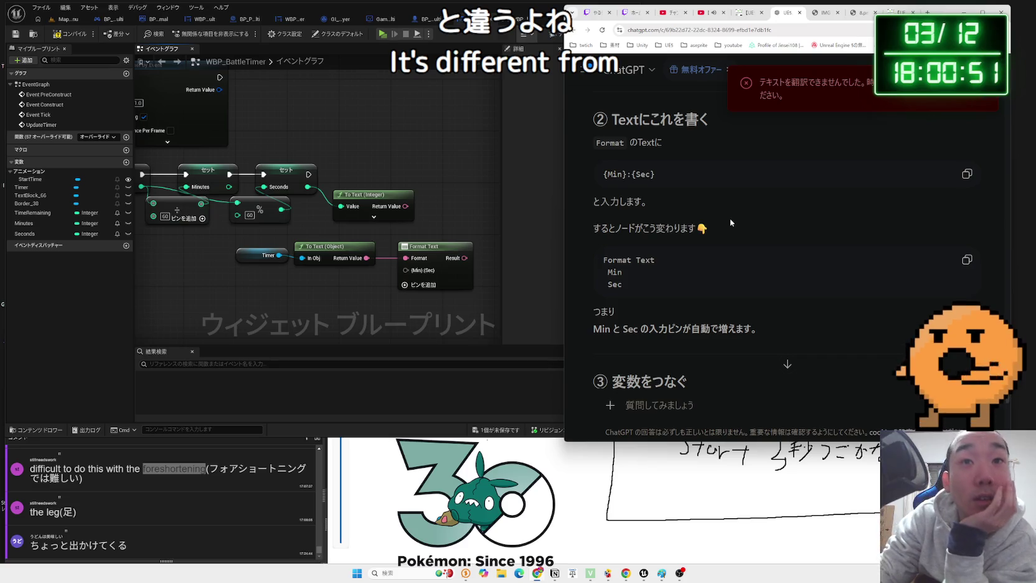
pyautogui.click(438, 246)
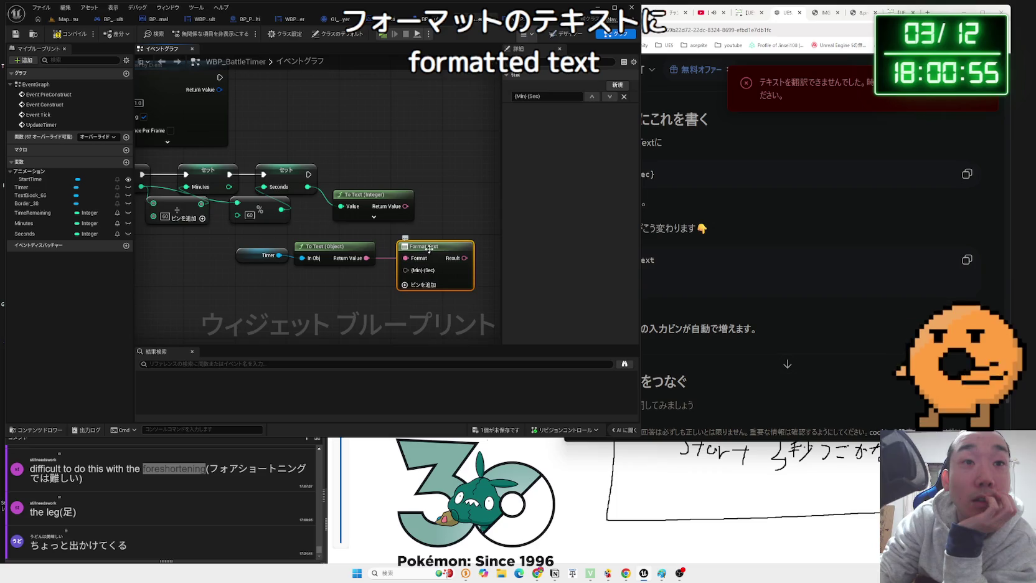
pyautogui.keyDown('alt'); pyautogui.click(419, 259); pyautogui.keyUp('alt')
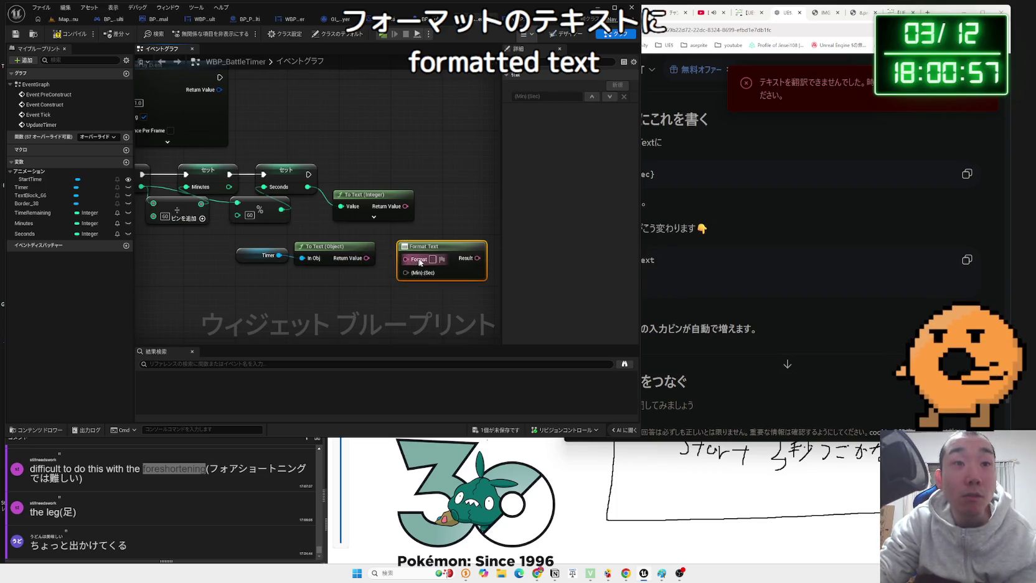
pyautogui.click(432, 259)
pyautogui.write('{Min}:{Sec}')
pyautogui.press('Return')
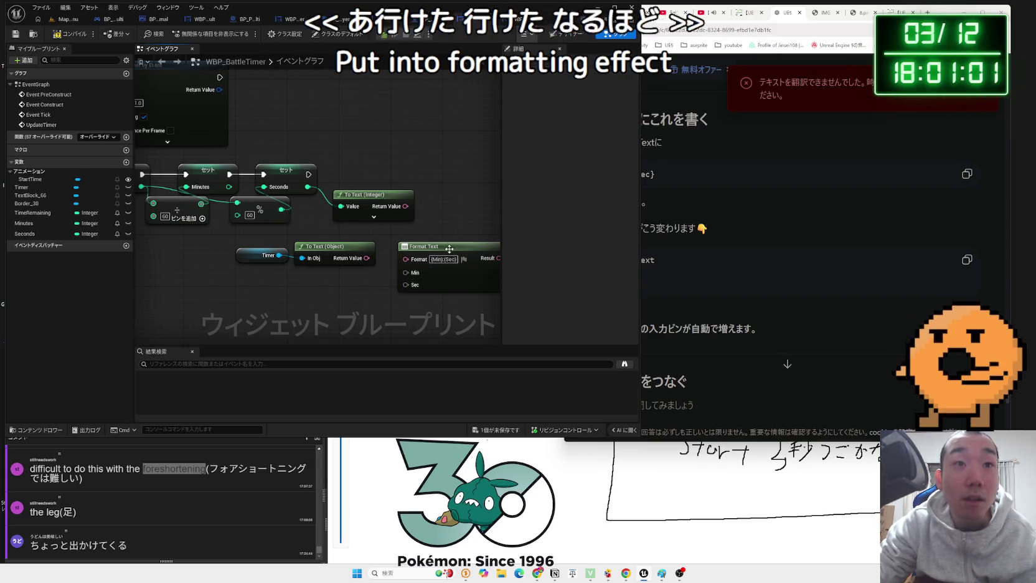
pyautogui.moveTo(447, 246); pyautogui.dragTo(434, 233)
pyautogui.click(378, 294)
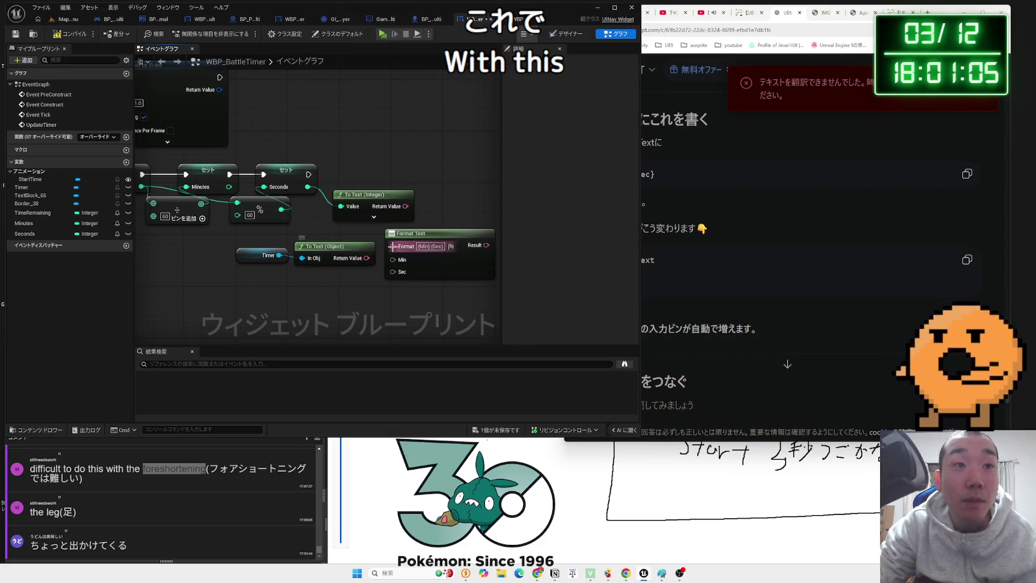
pyautogui.moveTo(365, 258); pyautogui.dragTo(394, 246)
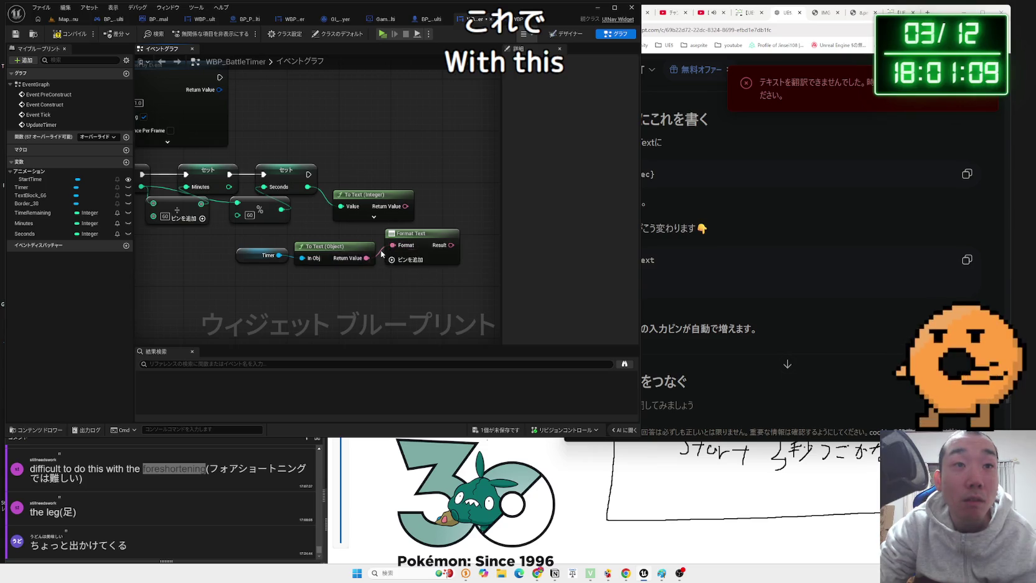
pyautogui.hotkey('ctrl', 'z')
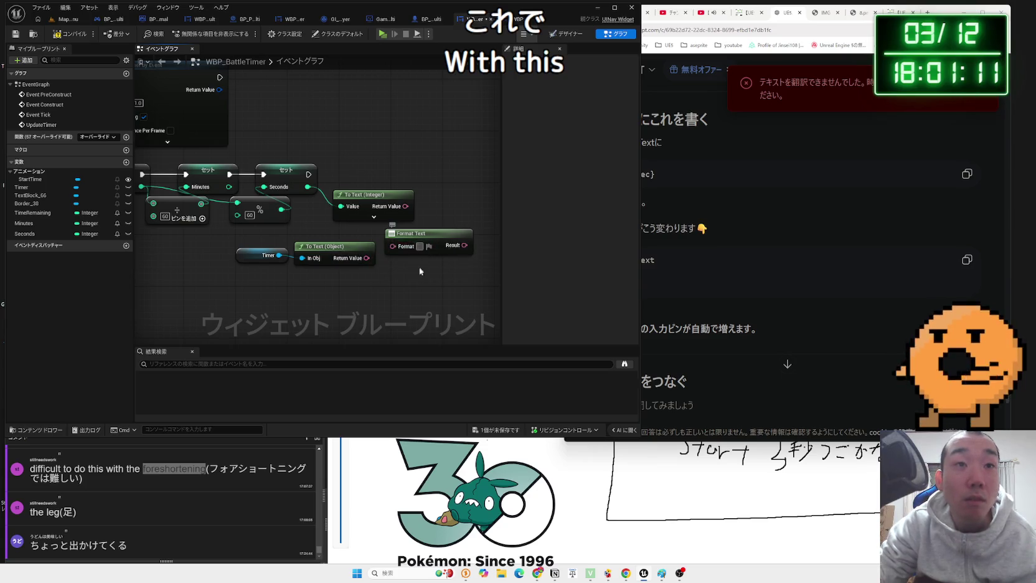
pyautogui.hotkey('ctrl', 'z')
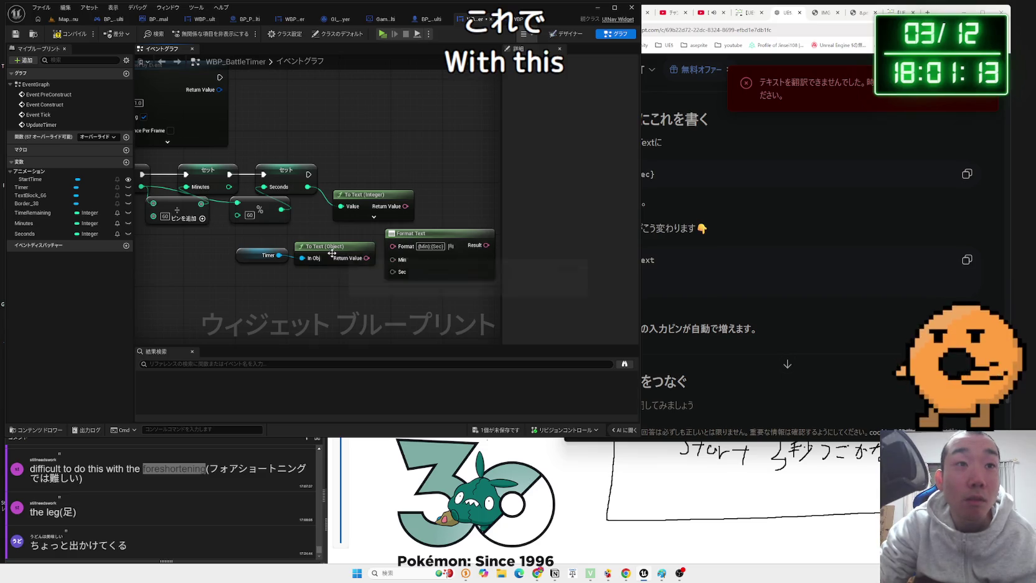
pyautogui.click(332, 253)
pyautogui.click(757, 230)
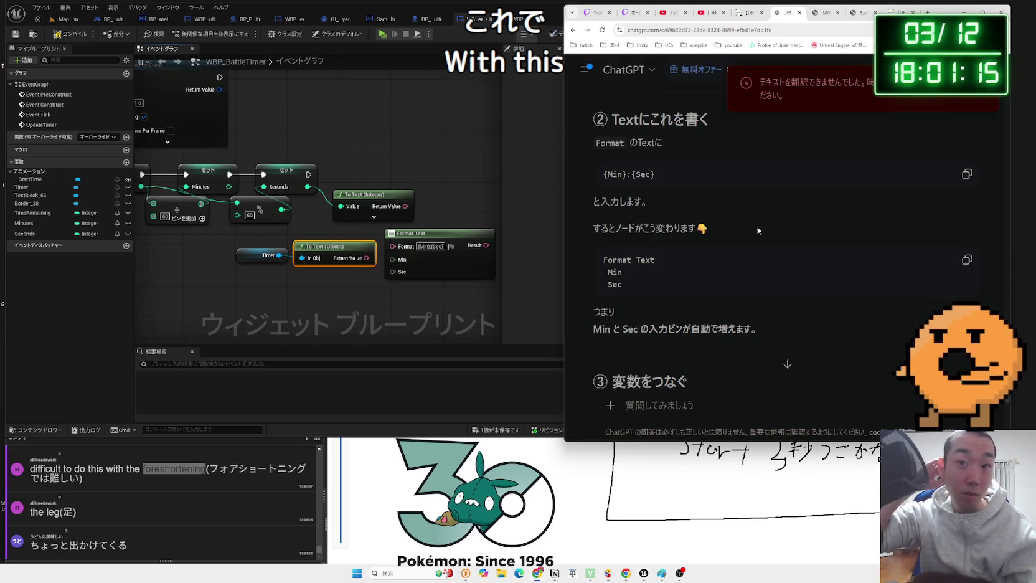
pyautogui.scroll(-2, 758, 230)
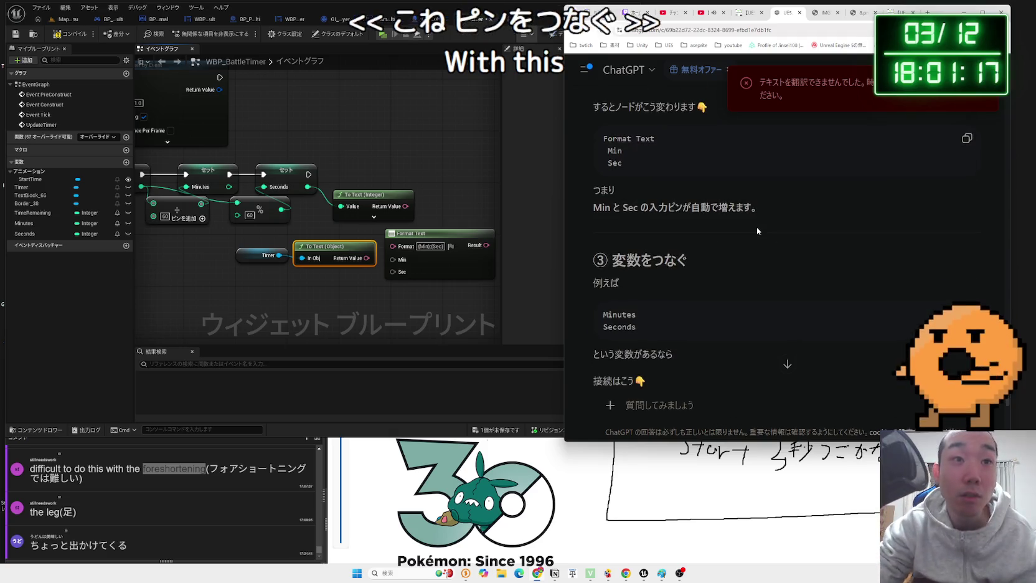
pyautogui.scroll(-1, 760, 231)
pyautogui.scroll(-3, 760, 231)
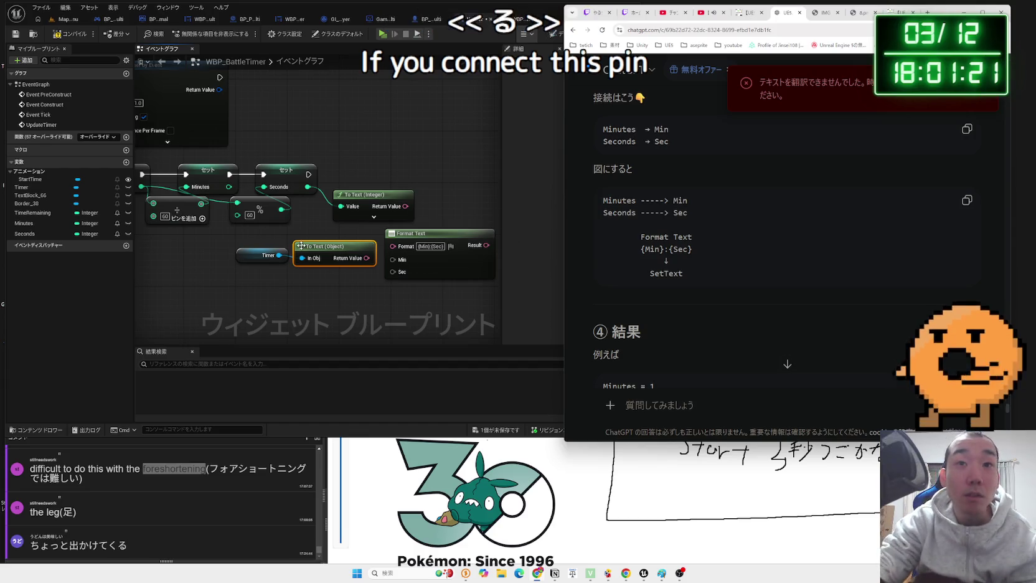
# Delete the To Text (Object) node and add a Set Text node from the Timer reference
pyautogui.click(348, 253)
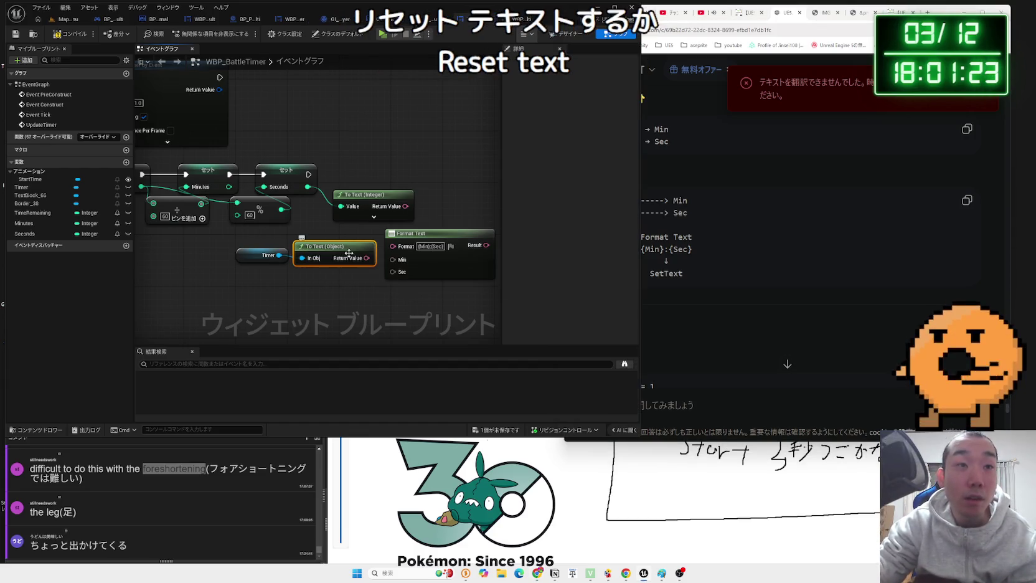
pyautogui.press('Delete')
pyautogui.moveTo(280, 255); pyautogui.dragTo(313, 285)
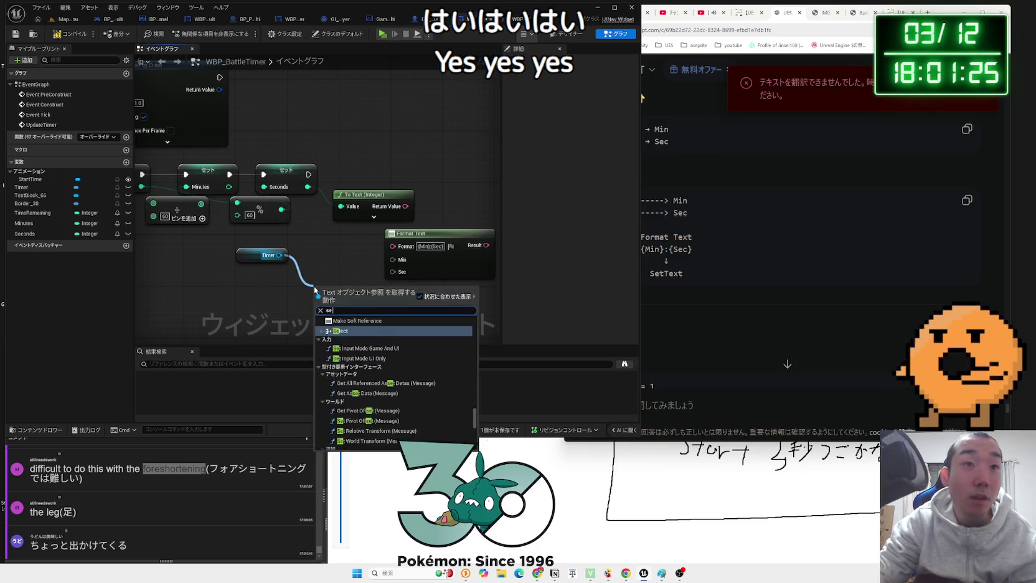
pyautogui.write('set text')
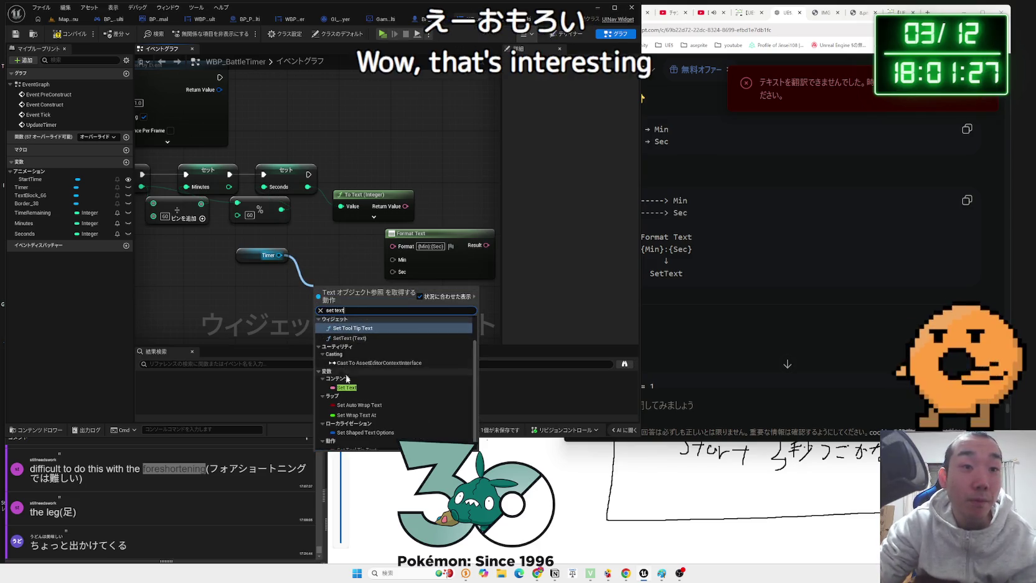
pyautogui.click(347, 388)
pyautogui.moveTo(342, 287); pyautogui.dragTo(310, 261)
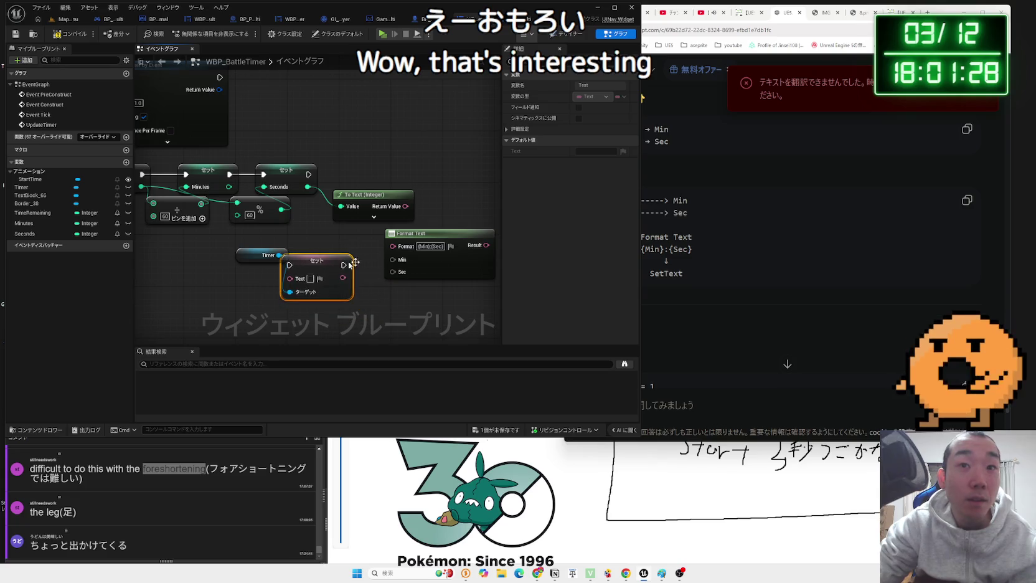
# Check the ChatGPT steps and move the To Text (Integer) node upward
pyautogui.click(696, 198)
pyautogui.scroll(2, 696, 197)
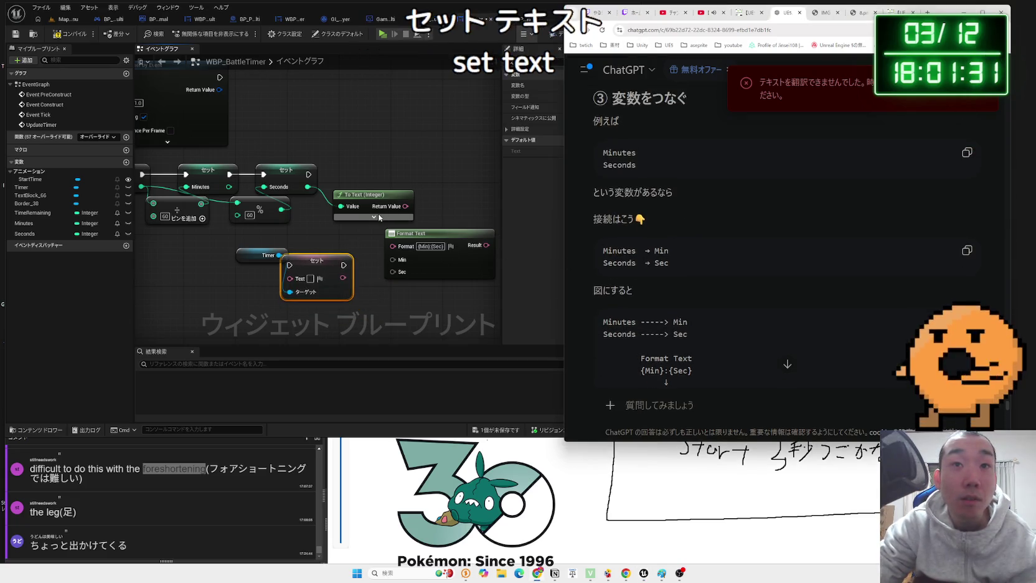
pyautogui.scroll(1, 654, 230)
pyautogui.click(416, 223)
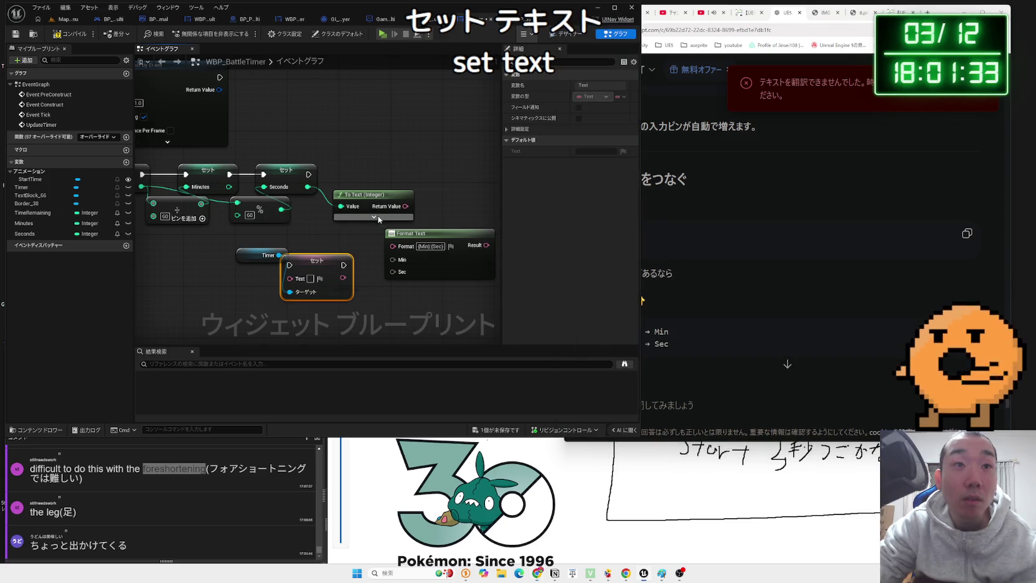
pyautogui.click(374, 216)
pyautogui.moveTo(386, 197)
pyautogui.mouseDown()
pyautogui.moveTo(386, 132)
pyautogui.moveTo(370, 188)
pyautogui.mouseUp()
# Connect the seconds text to Format Text's Sec pin and Minutes to its Min pin
pyautogui.click(392, 220)
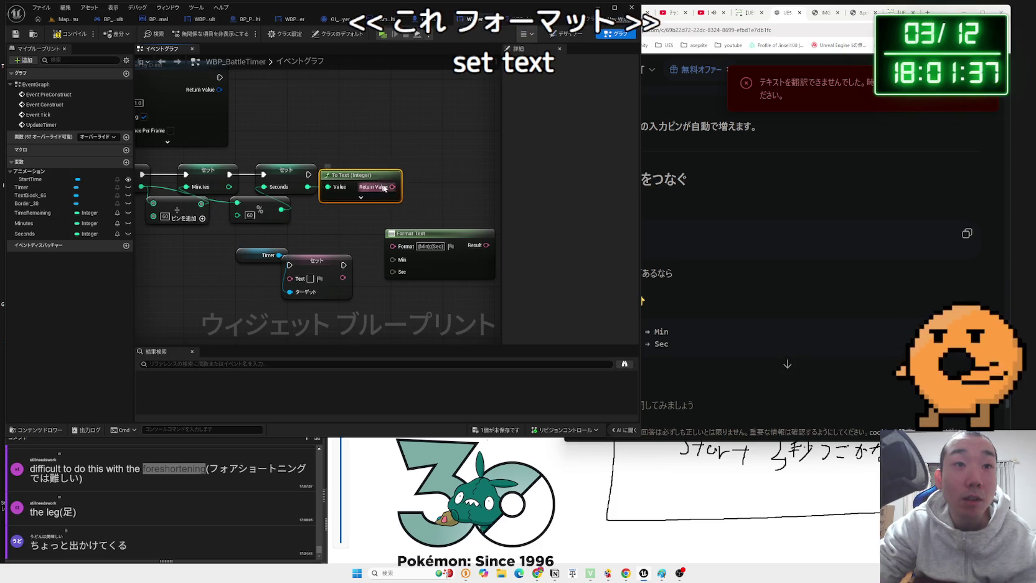
pyautogui.moveTo(395, 220); pyautogui.dragTo(393, 272)
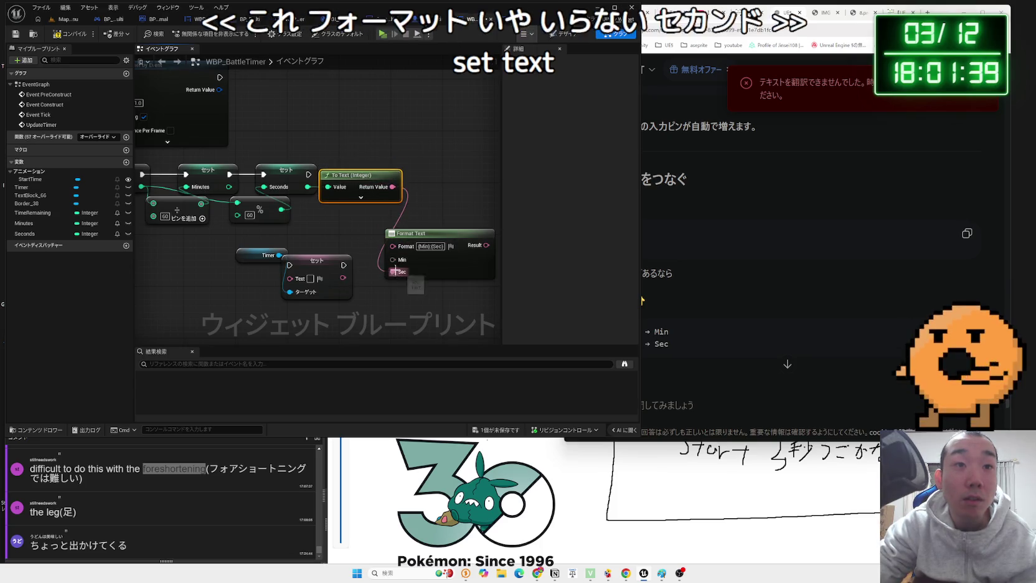
pyautogui.moveTo(230, 187); pyautogui.dragTo(392, 259)
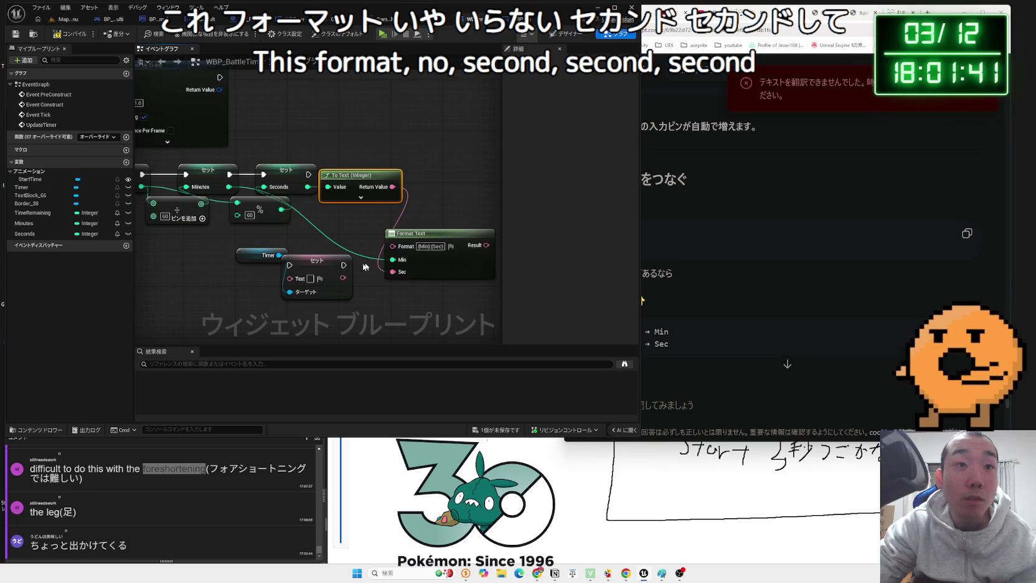
pyautogui.moveTo(259, 262); pyautogui.dragTo(252, 311)
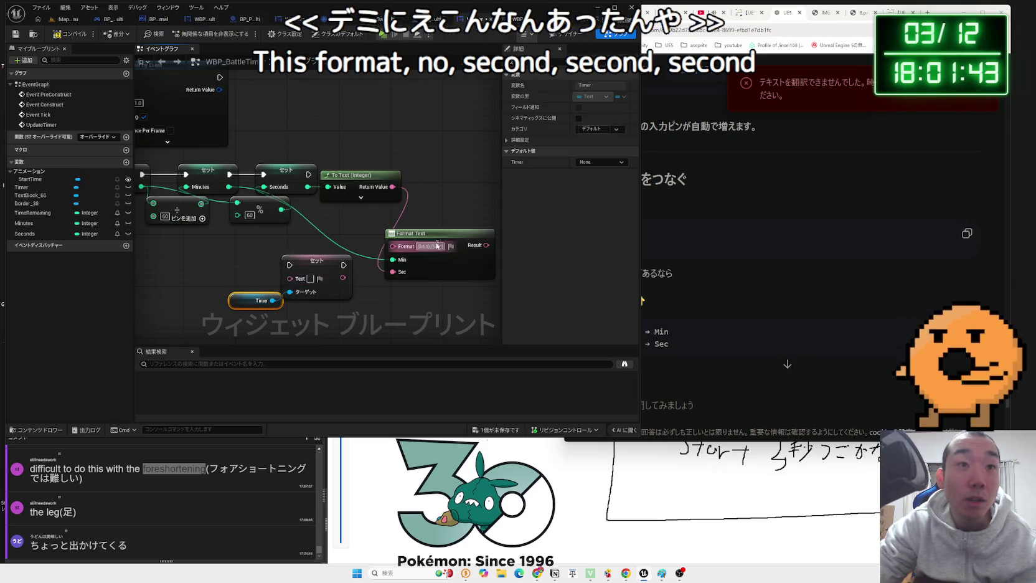
# Rearrange the Format Text, To Text and Set Text nodes beside the setters
pyautogui.moveTo(436, 241)
pyautogui.mouseDown()
pyautogui.moveTo(457, 195)
pyautogui.moveTo(454, 163)
pyautogui.mouseUp()
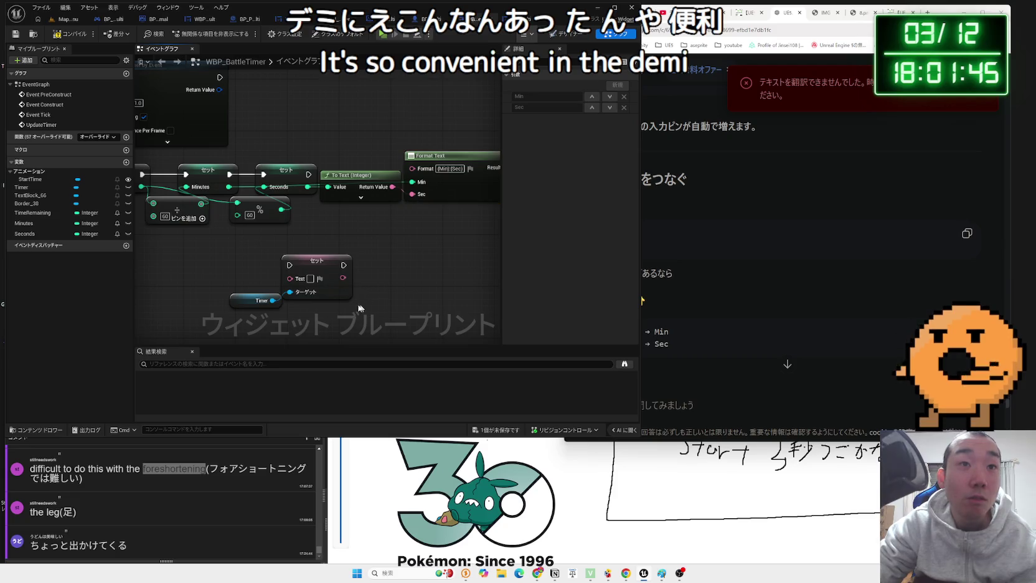
pyautogui.moveTo(360, 308); pyautogui.dragTo(221, 244)
pyautogui.moveTo(317, 260)
pyautogui.mouseDown()
pyautogui.moveTo(489, 167)
pyautogui.moveTo(446, 163)
pyautogui.moveTo(474, 166)
pyautogui.mouseUp()
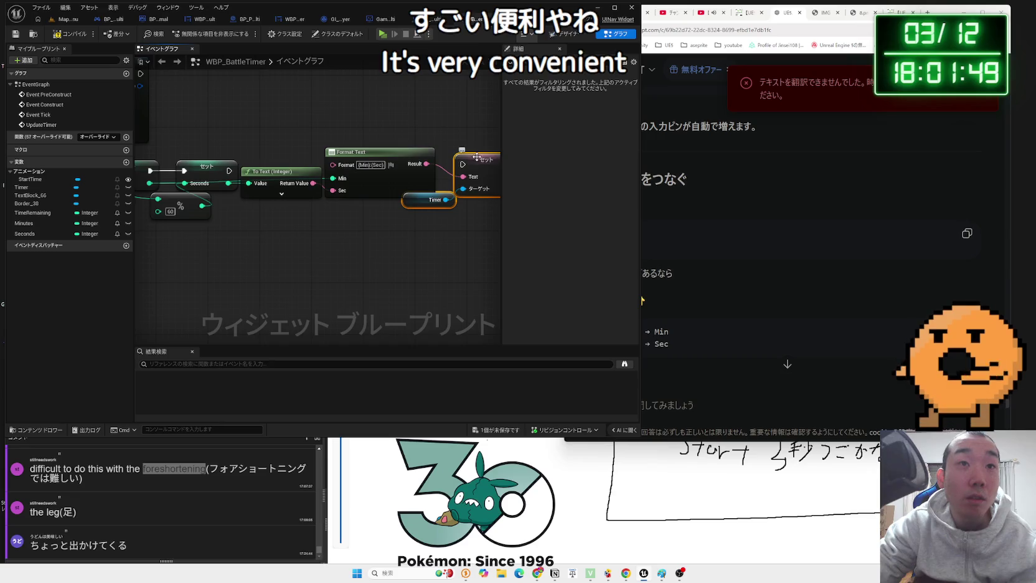
pyautogui.scroll(-2, 284, 181)
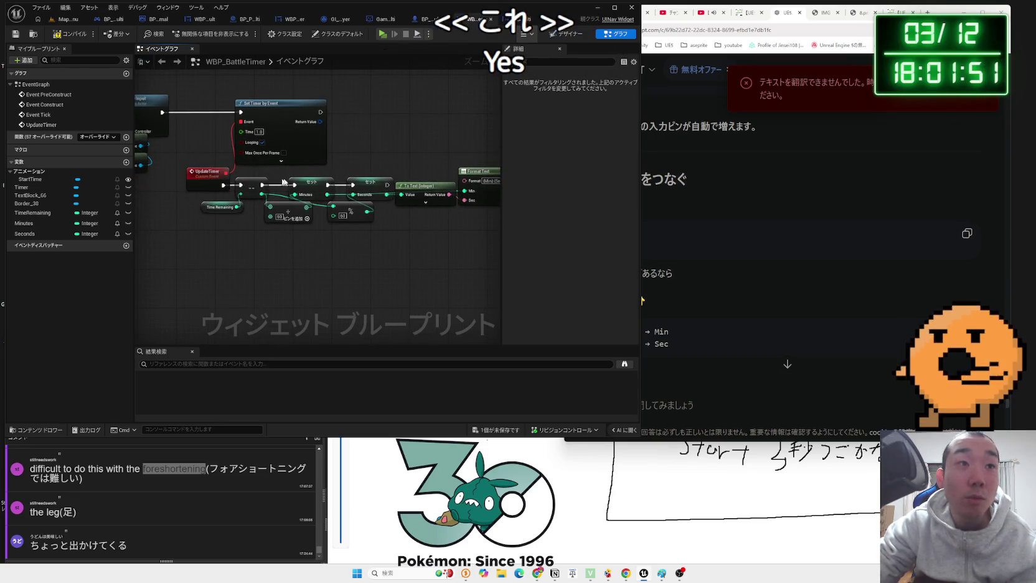
pyautogui.moveTo(284, 181); pyautogui.dragTo(152, 174)
pyautogui.moveTo(414, 209)
pyautogui.mouseDown()
pyautogui.moveTo(262, 168)
pyautogui.moveTo(277, 219)
pyautogui.mouseUp()
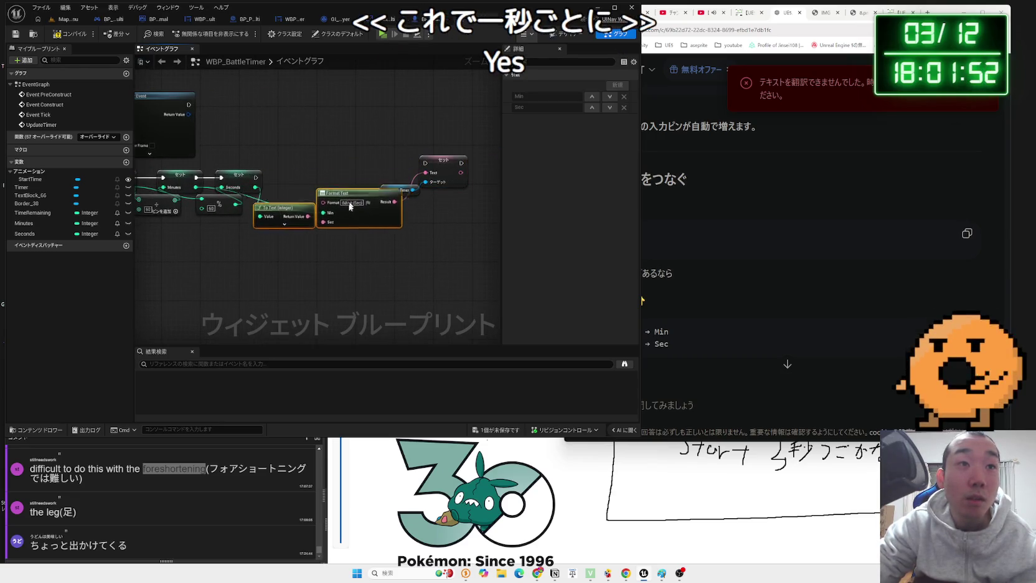
# Connect Set Seconds' execution output to Set Text so the Timer text updates
pyautogui.click(257, 179)
pyautogui.moveTo(413, 167)
pyautogui.mouseDown()
pyautogui.moveTo(426, 164)
pyautogui.moveTo(433, 177)
pyautogui.moveTo(349, 181)
pyautogui.mouseUp()
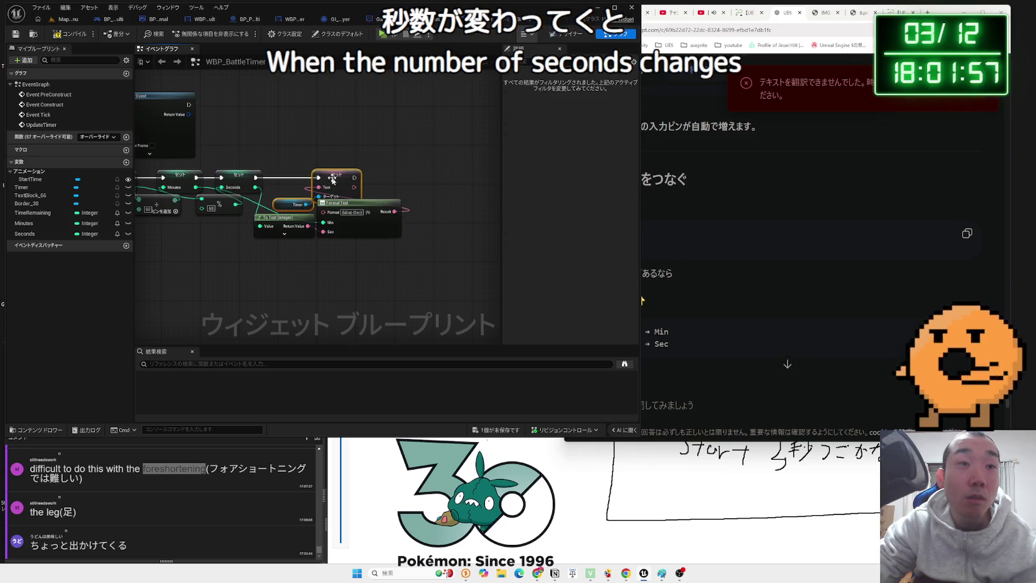
pyautogui.doubleClick(41, 125)
# Launch the three-window play preview from Map_MainMenu and choose Multi Player in each
pyautogui.click(69, 21)
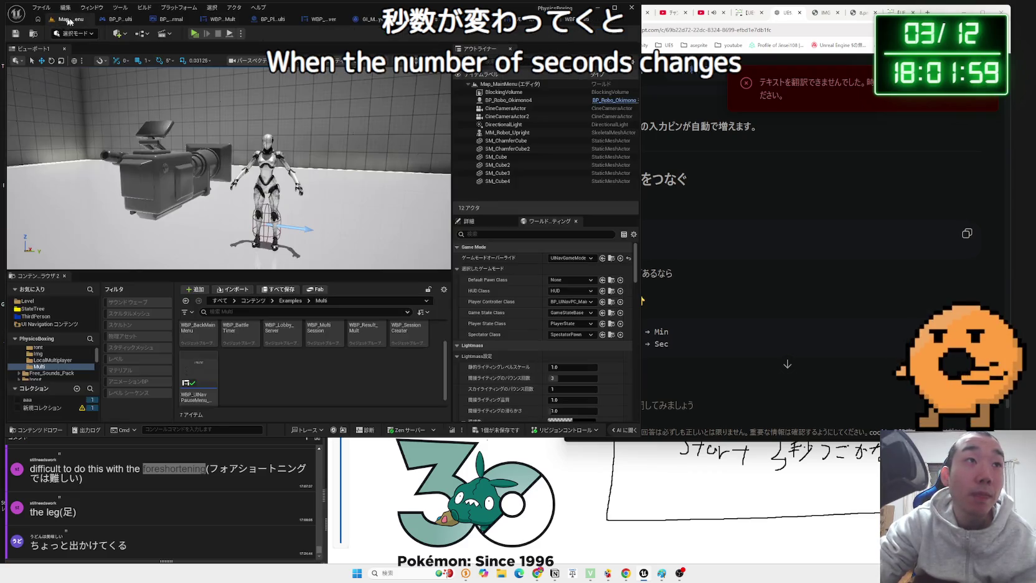
pyautogui.click(195, 36)
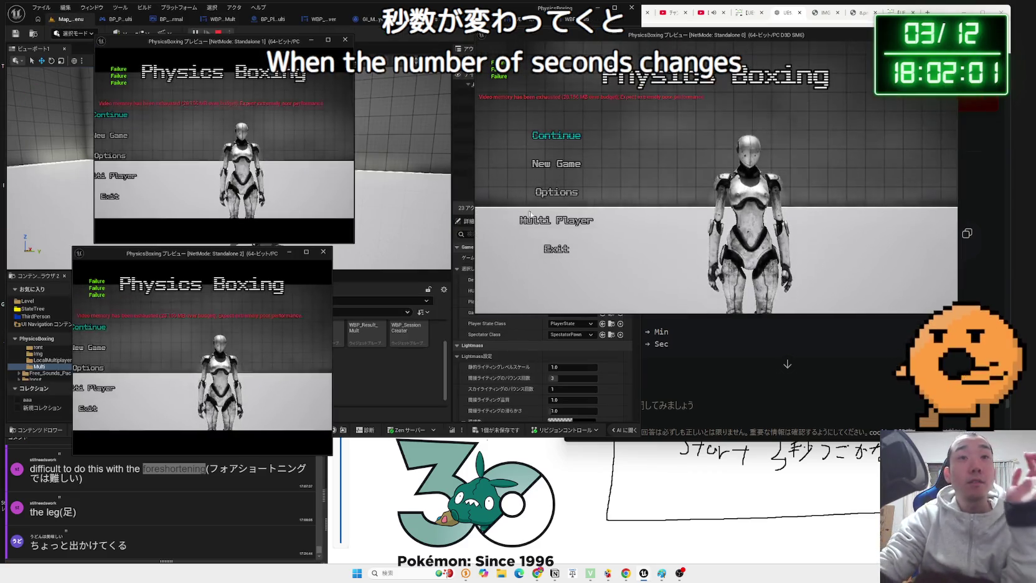
pyautogui.click(556, 219)
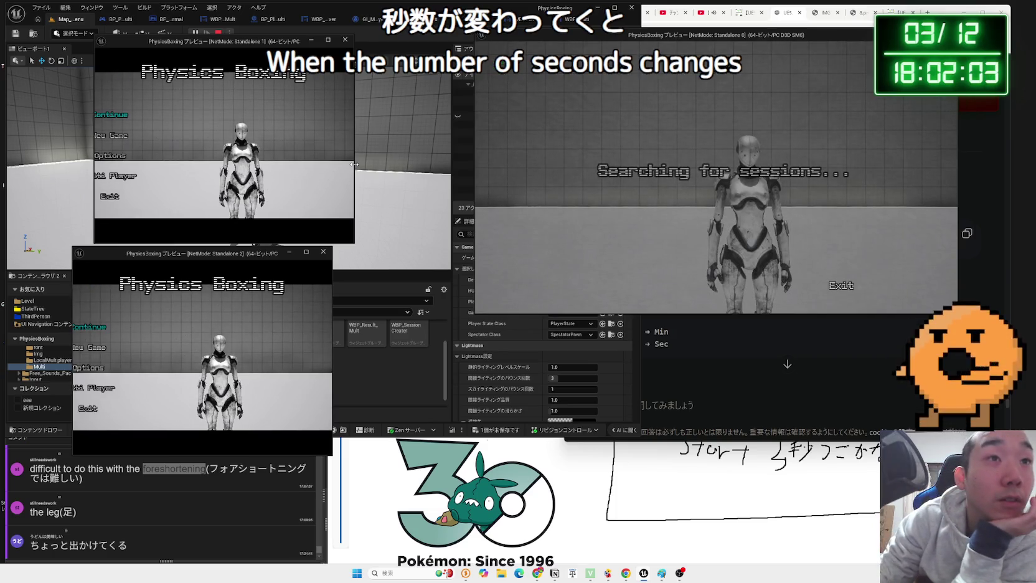
pyautogui.click(151, 180)
pyautogui.click(93, 388)
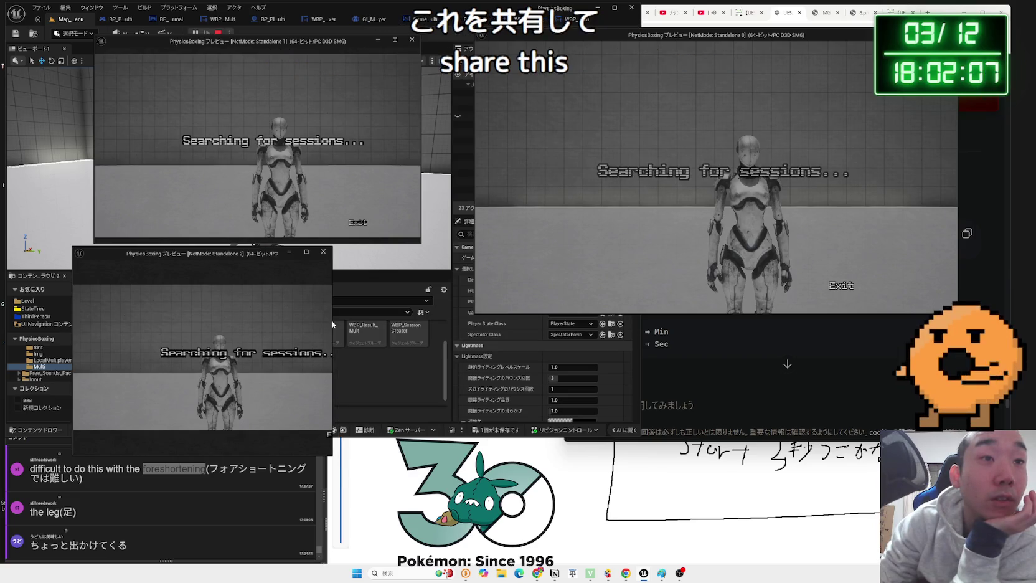
pyautogui.moveTo(332, 321); pyautogui.dragTo(422, 321)
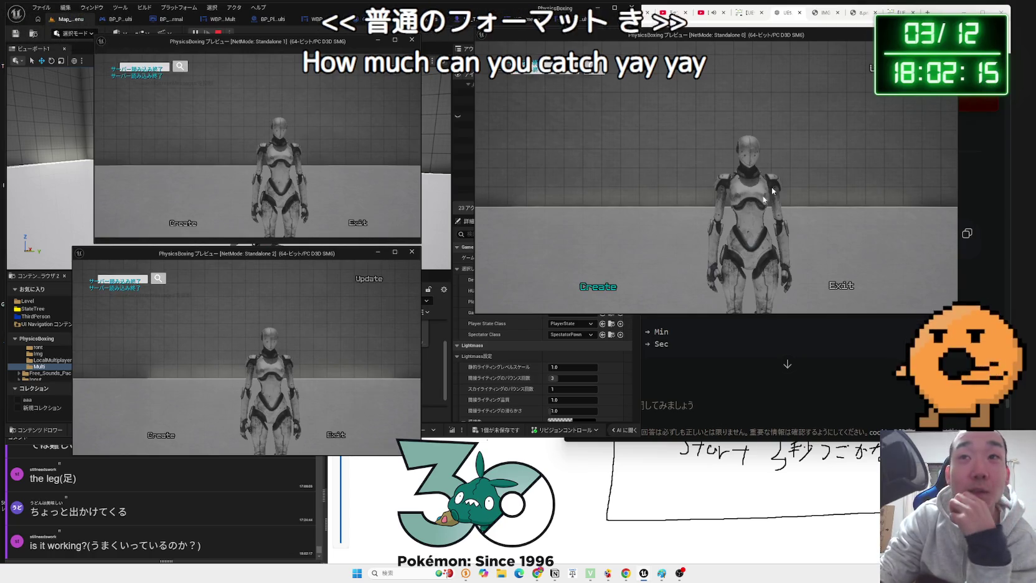
# Host a 3-player session, refresh the joiners' search, and set One-Punch mode on stage 1
pyautogui.click(608, 288)
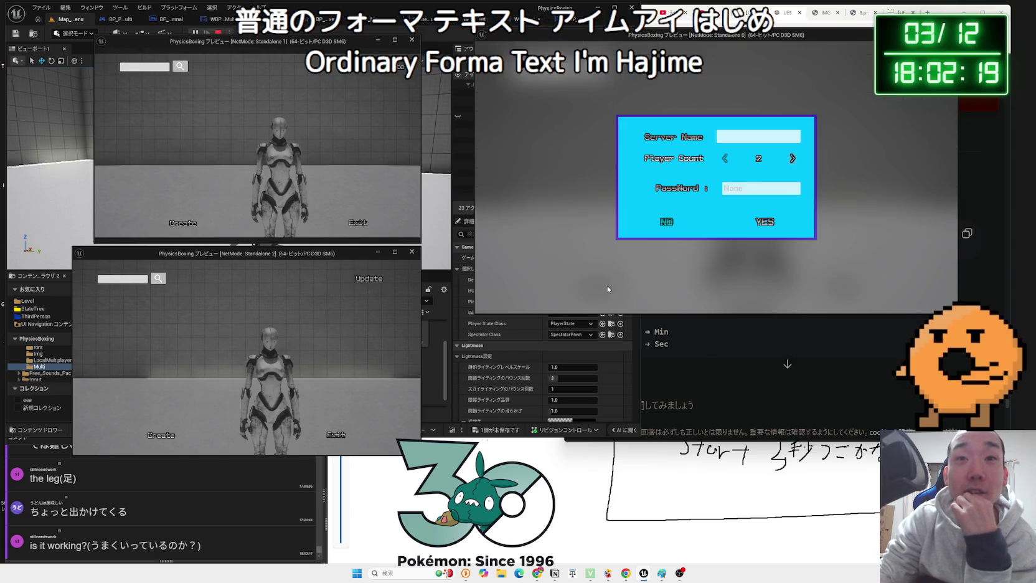
pyautogui.click(793, 161)
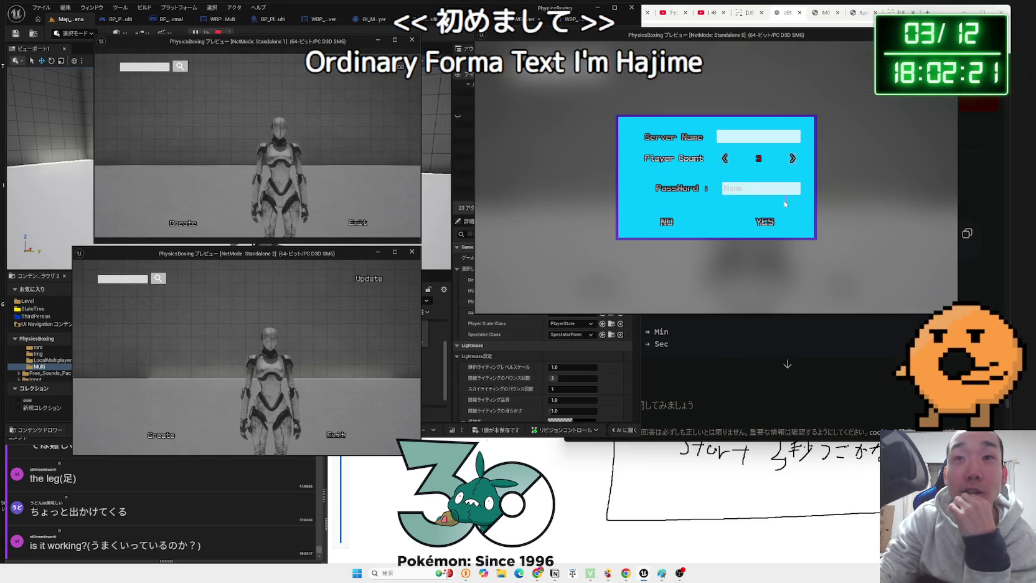
pyautogui.click(760, 226)
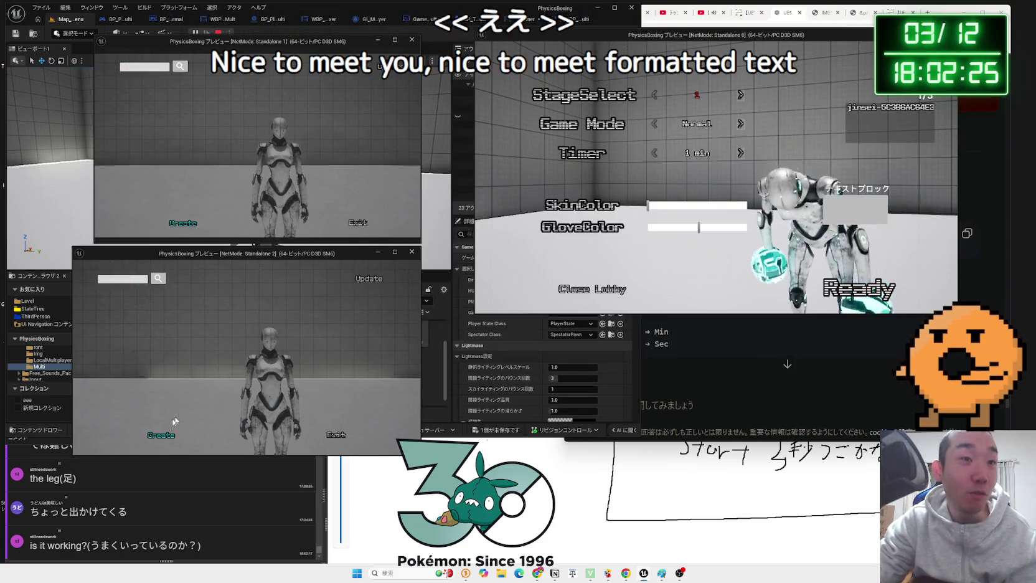
pyautogui.click(361, 286)
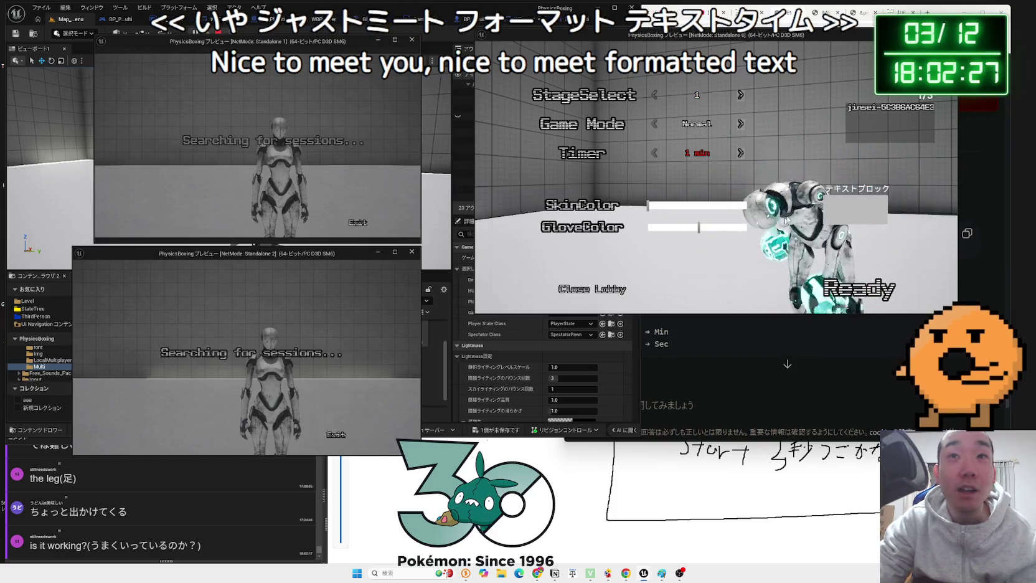
pyautogui.click(741, 124)
pyautogui.click(740, 94)
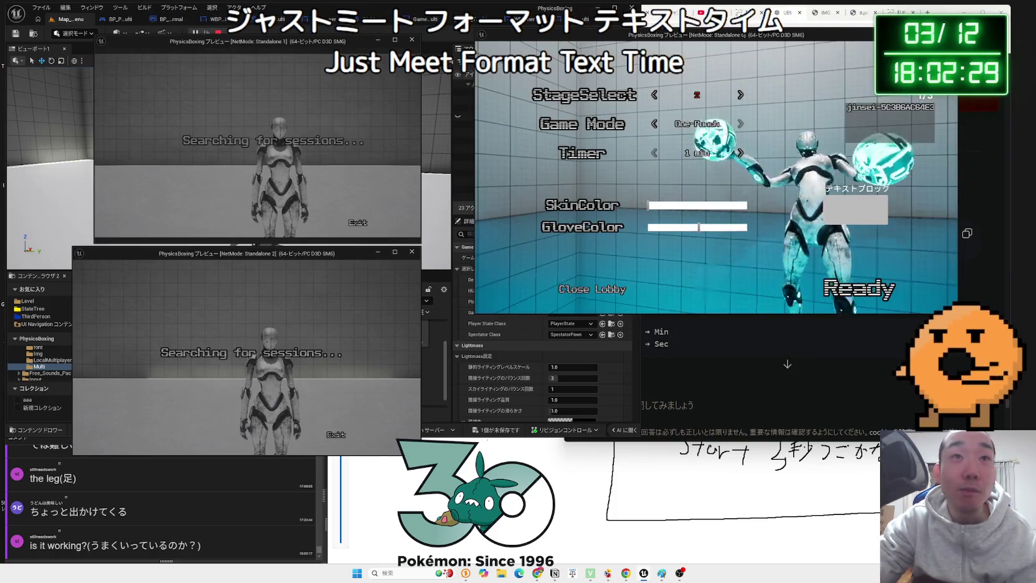
pyautogui.click(658, 95)
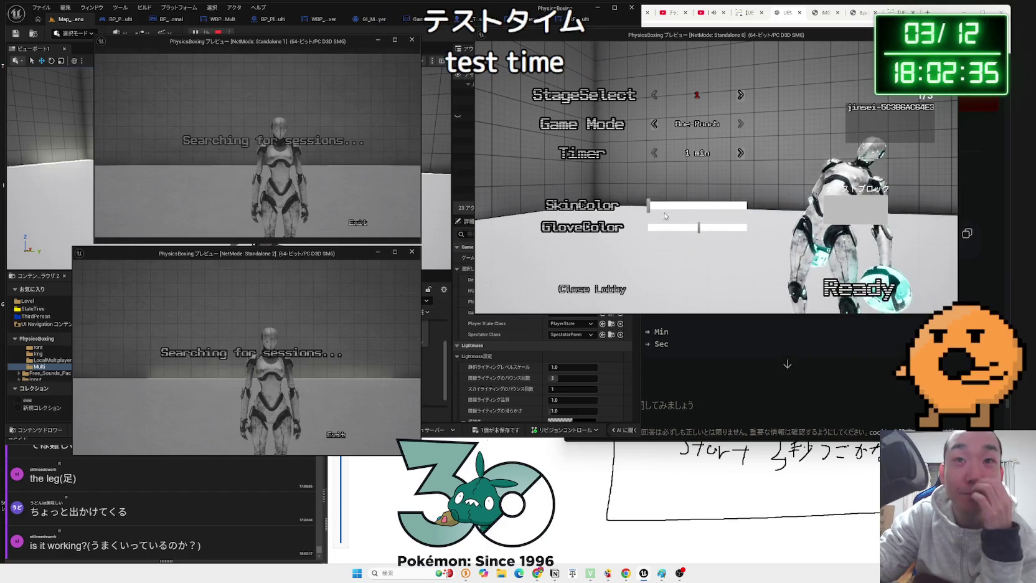
# Pick player colours: host purple with green gloves, joiners green gloves and yellow skin/gloves
pyautogui.click(680, 228)
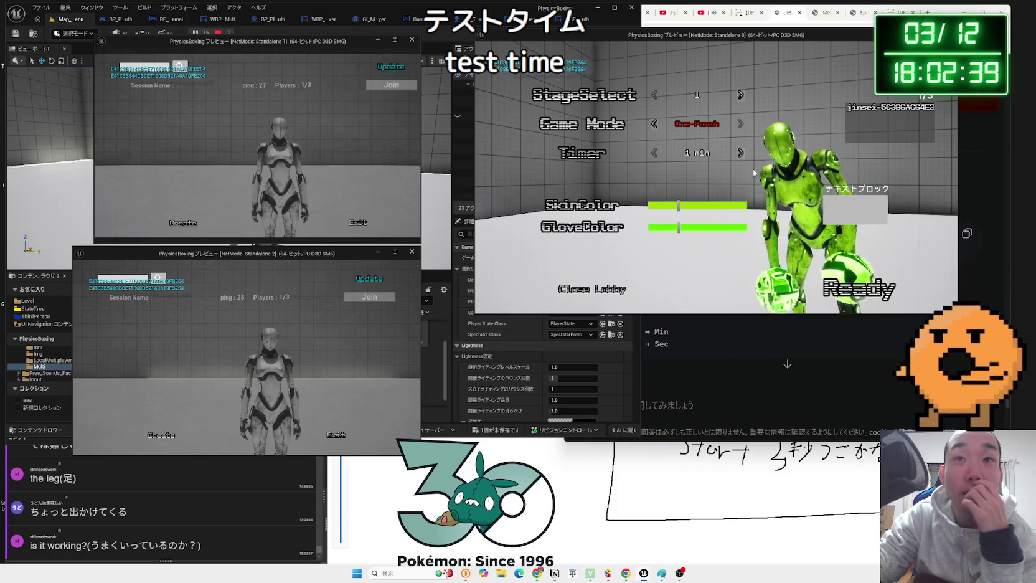
pyautogui.click(722, 205)
pyautogui.click(722, 228)
pyautogui.moveTo(723, 229); pyautogui.dragTo(725, 228)
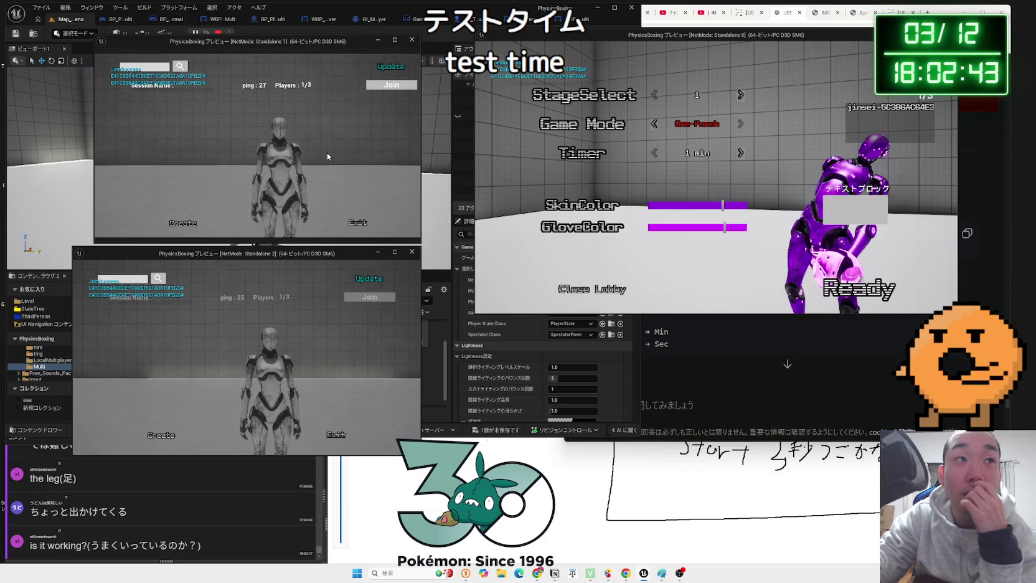
pyautogui.click(250, 179)
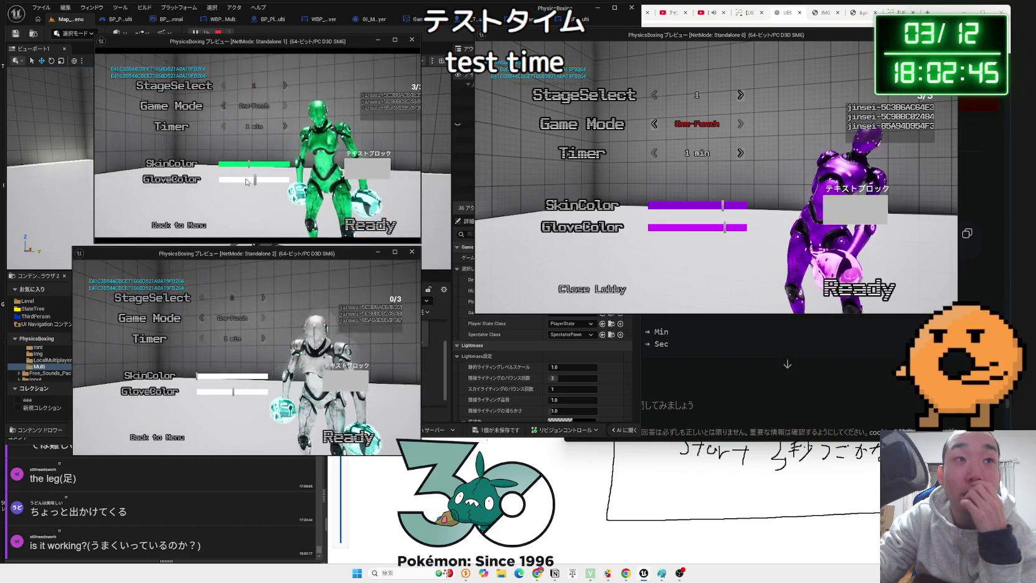
pyautogui.click(211, 376)
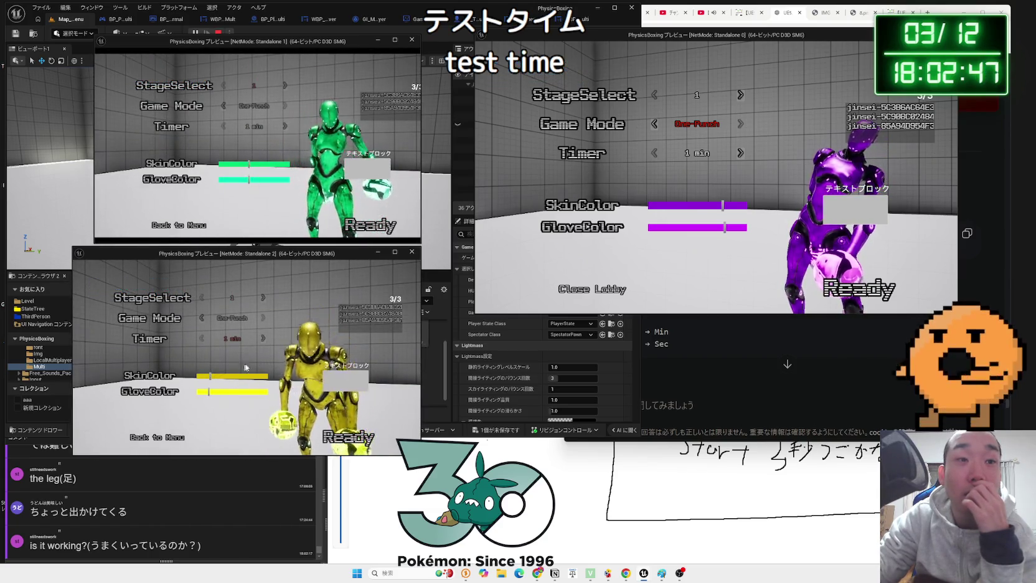
pyautogui.click(209, 391)
# Mark all three players as ready in the lobby
pyautogui.click(853, 289)
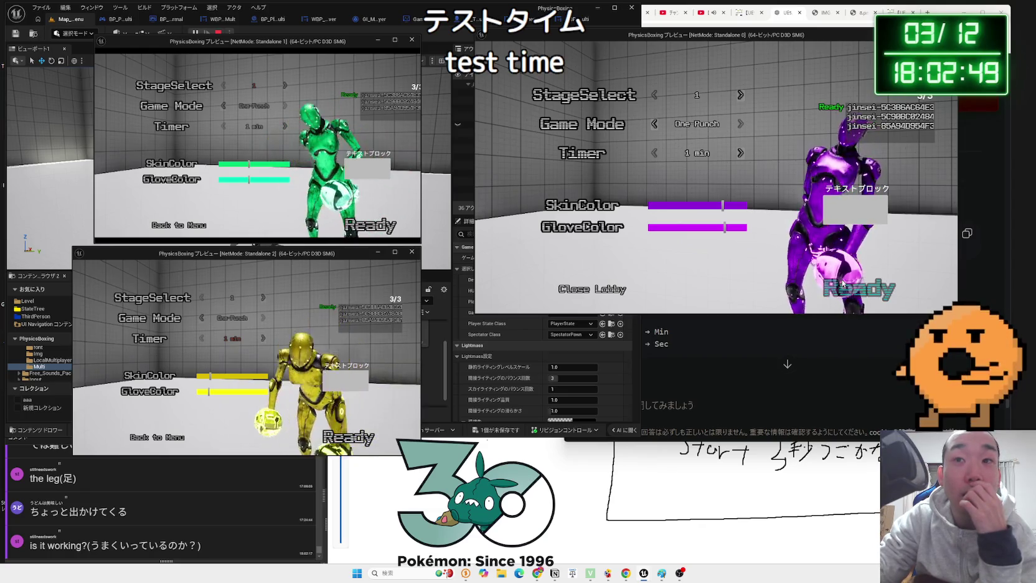
pyautogui.click(371, 226)
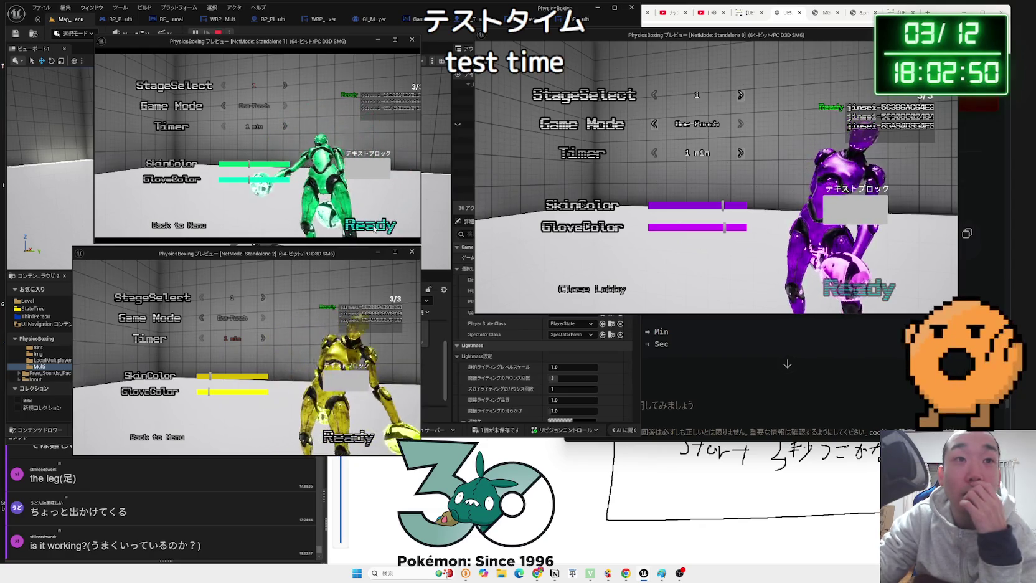
pyautogui.click(349, 438)
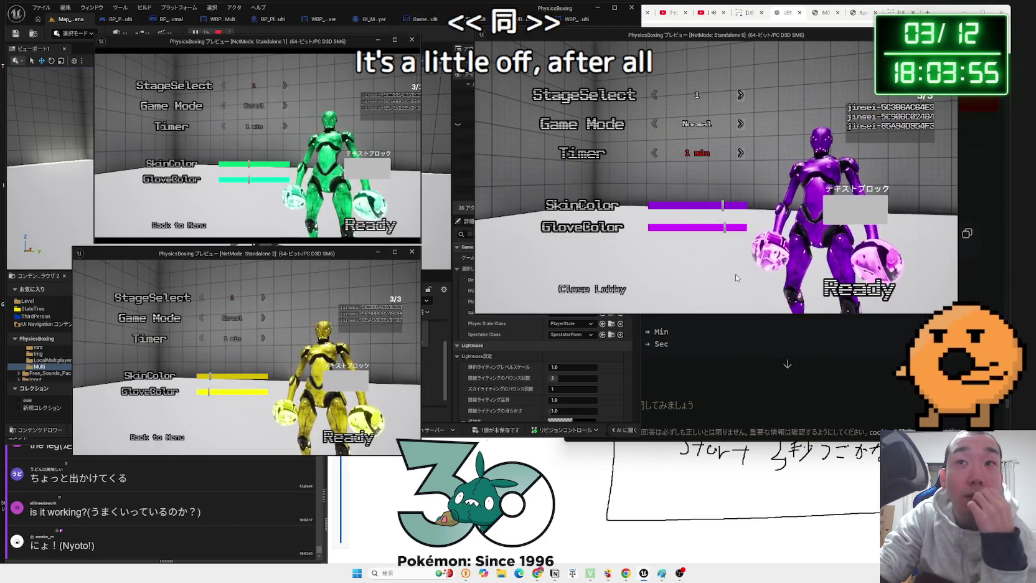
# Ready the last player to start the match, note the {min}:{sec} timer, then stop the preview
pyautogui.press('Down')
pyautogui.press('Down')
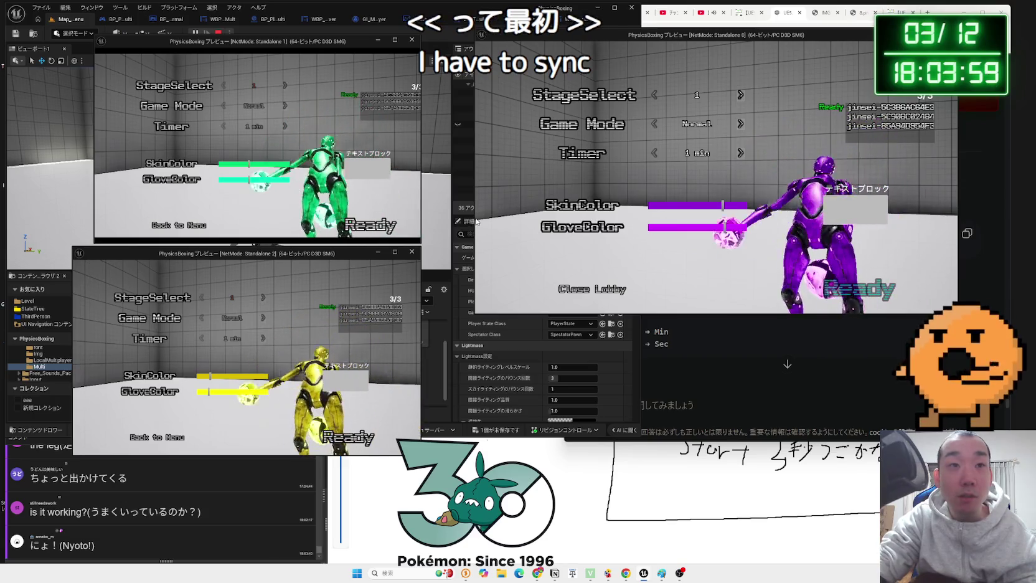
pyautogui.hotkey('alt', 'Tab')
pyautogui.click(398, 201)
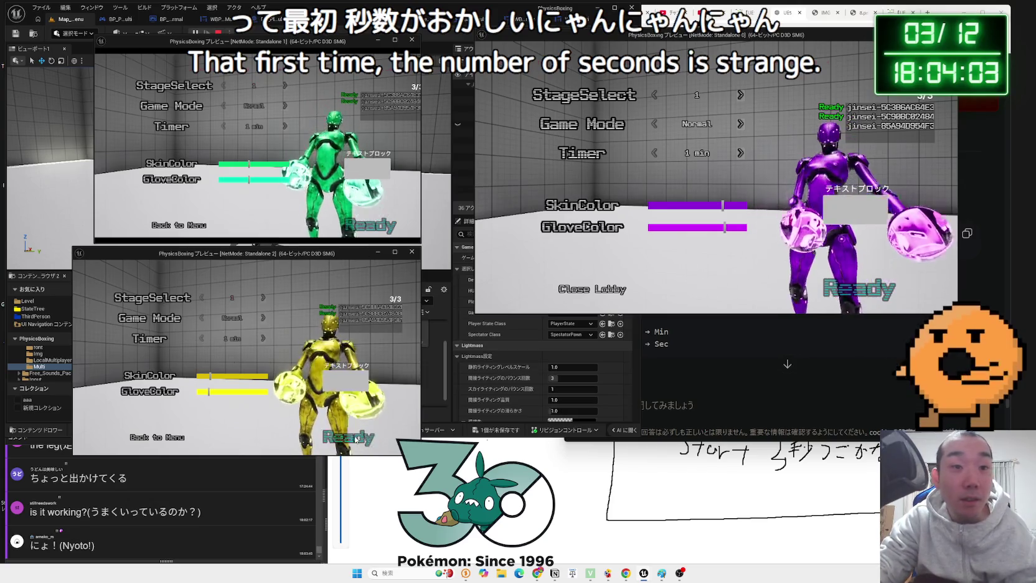
pyautogui.click(368, 225)
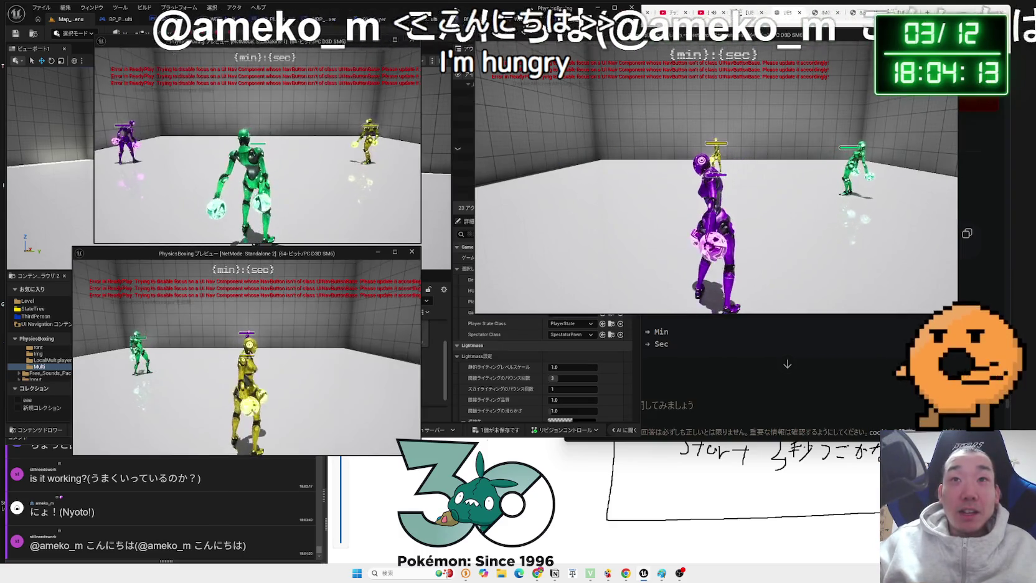
pyautogui.press('Escape')
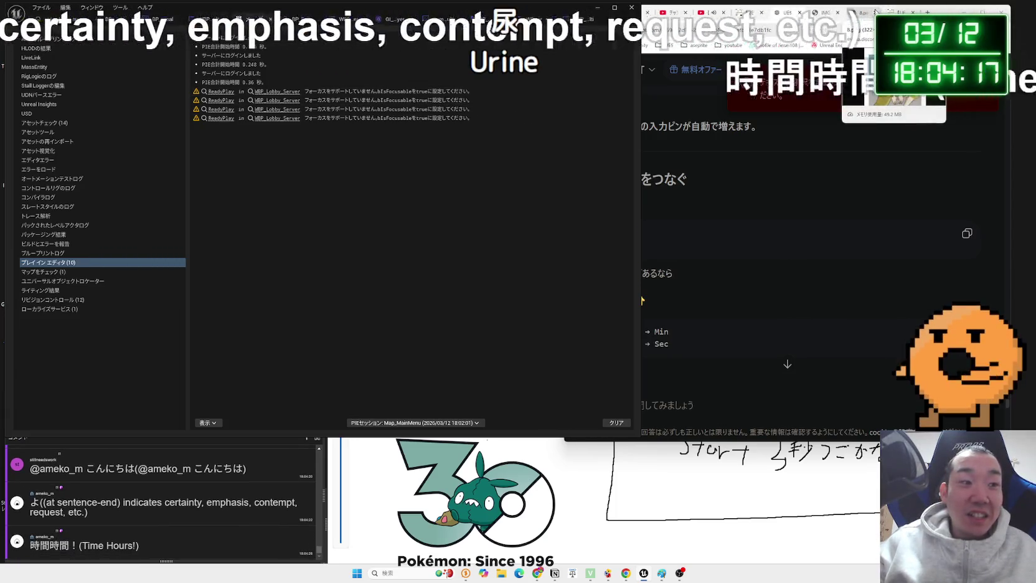
# Duplicate the Time Remaining to Set Text formatting chain in the WBP_BattleTimer graph
pyautogui.click(349, 19)
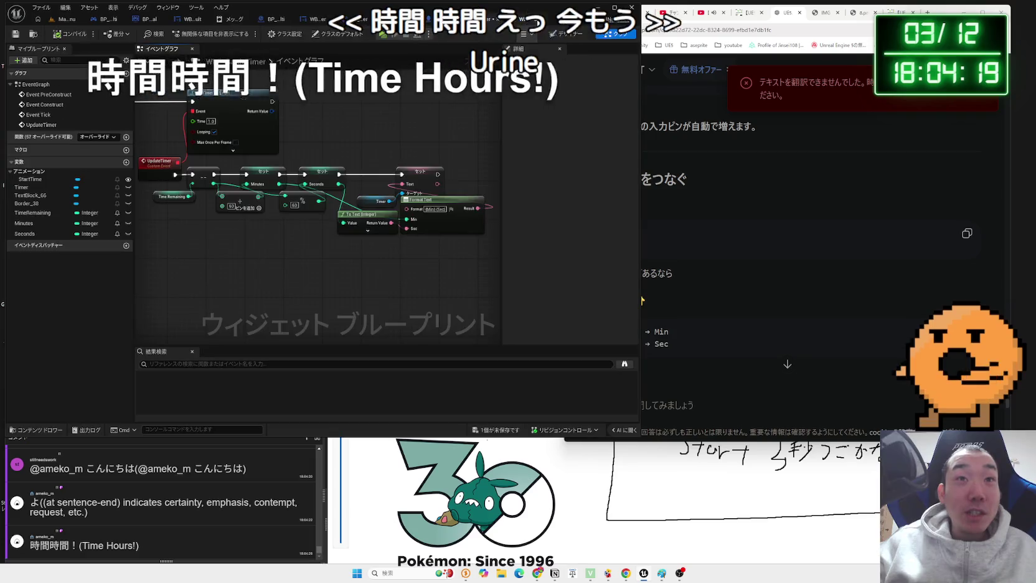
pyautogui.scroll(3, 269, 237)
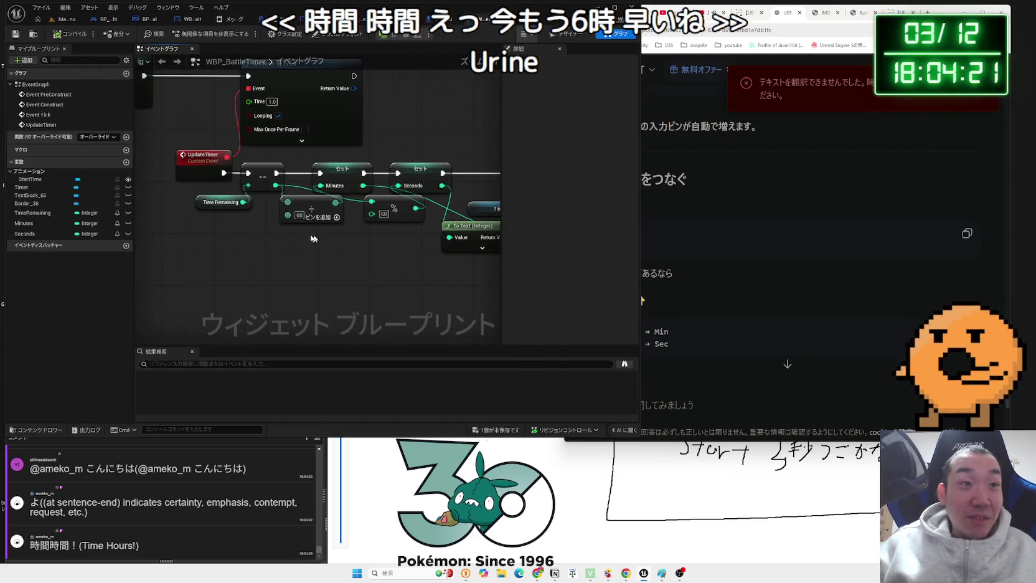
pyautogui.click(215, 207)
pyautogui.moveTo(333, 283); pyautogui.dragTo(203, 264)
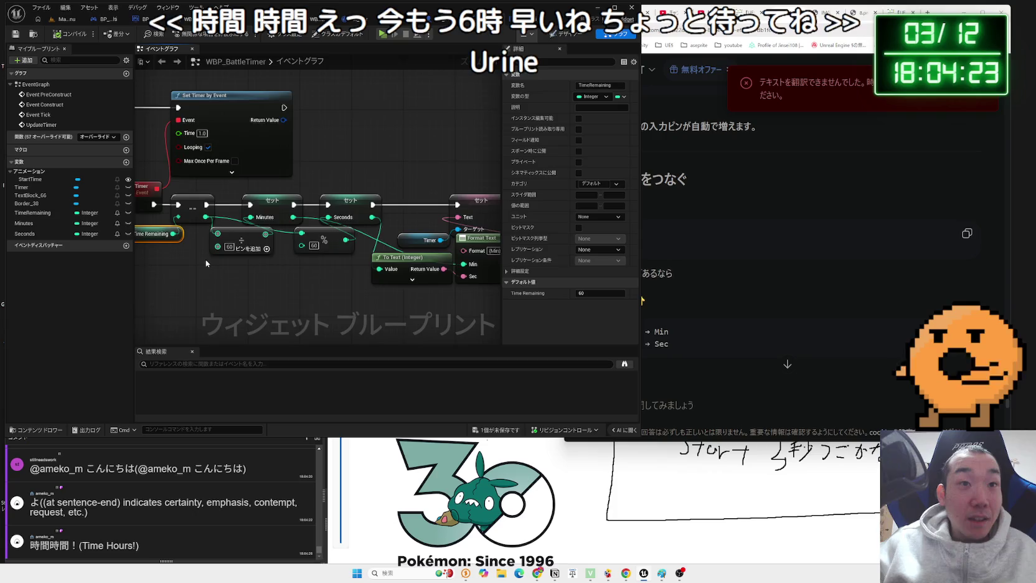
pyautogui.scroll(-2, 206, 262)
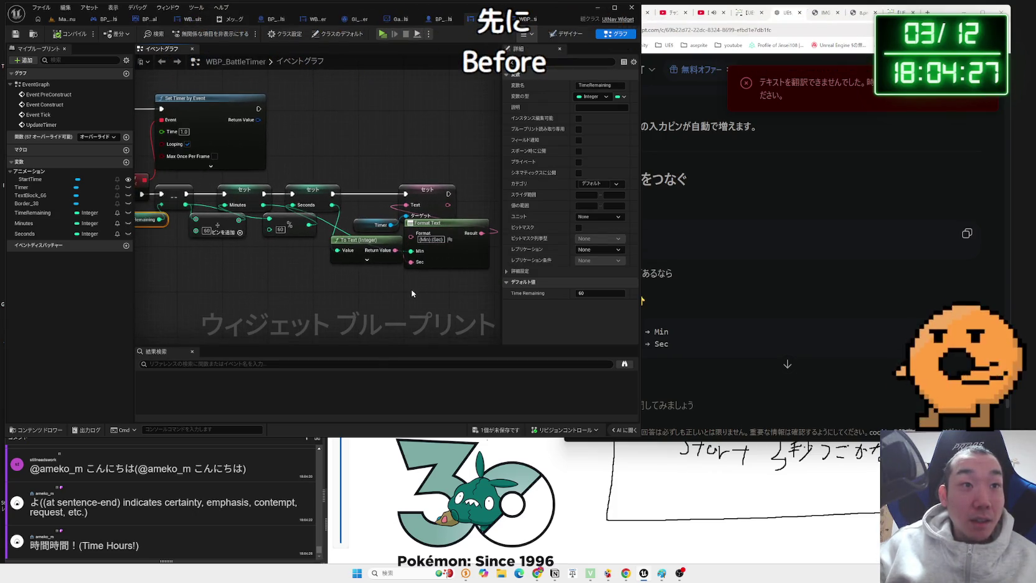
pyautogui.moveTo(412, 293)
pyautogui.mouseDown()
pyautogui.moveTo(455, 305)
pyautogui.moveTo(446, 304)
pyautogui.mouseUp()
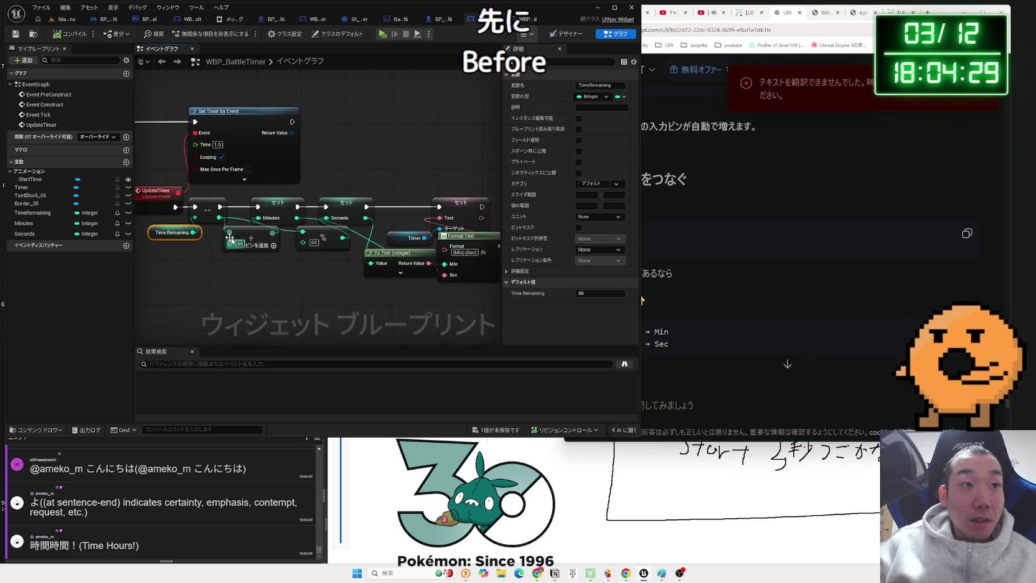
pyautogui.moveTo(230, 239); pyautogui.dragTo(264, 245)
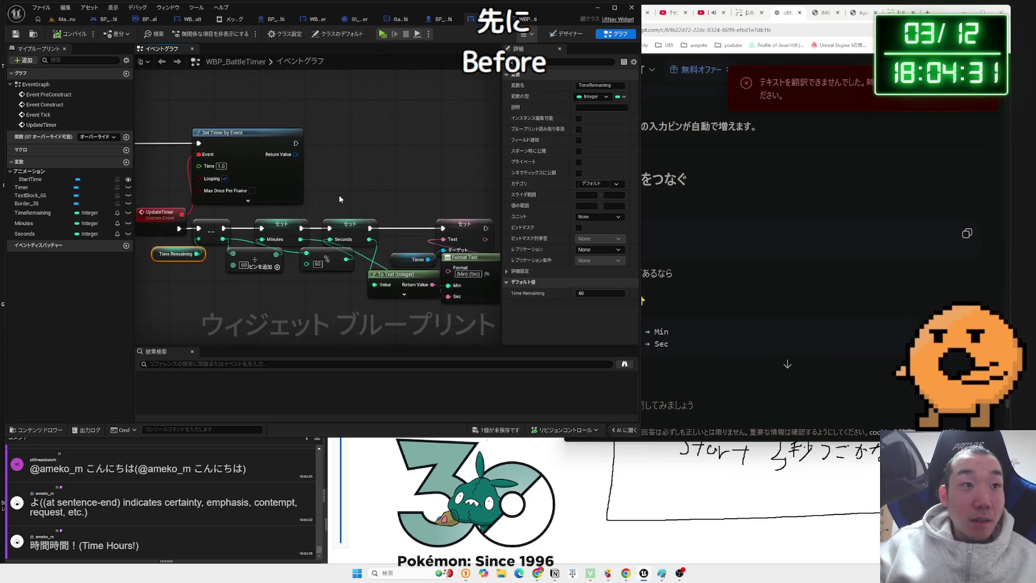
pyautogui.moveTo(433, 169)
pyautogui.mouseDown()
pyautogui.moveTo(467, 157)
pyautogui.moveTo(353, 122)
pyautogui.moveTo(401, 128)
pyautogui.mouseUp()
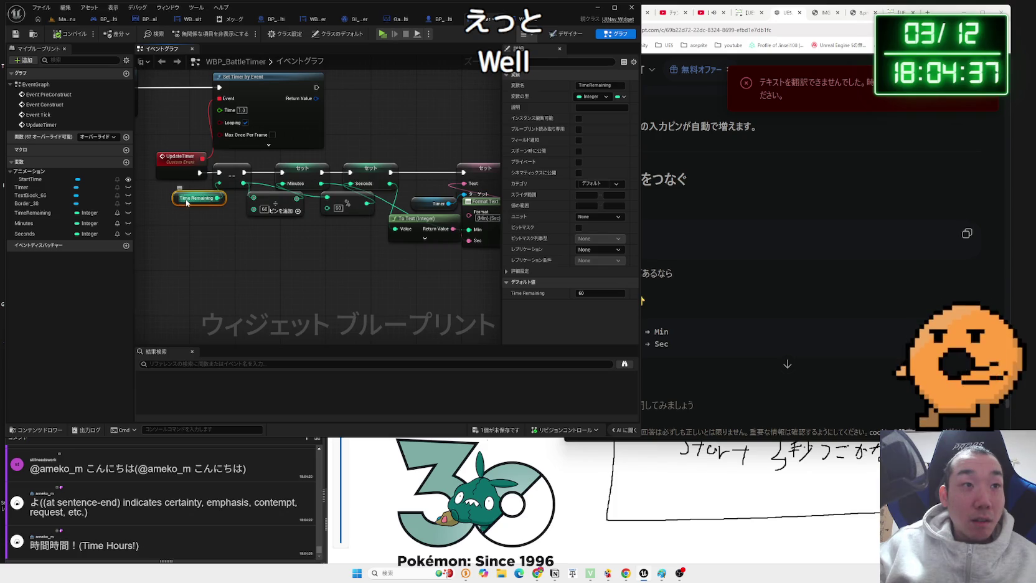
pyautogui.moveTo(459, 287); pyautogui.dragTo(436, 290)
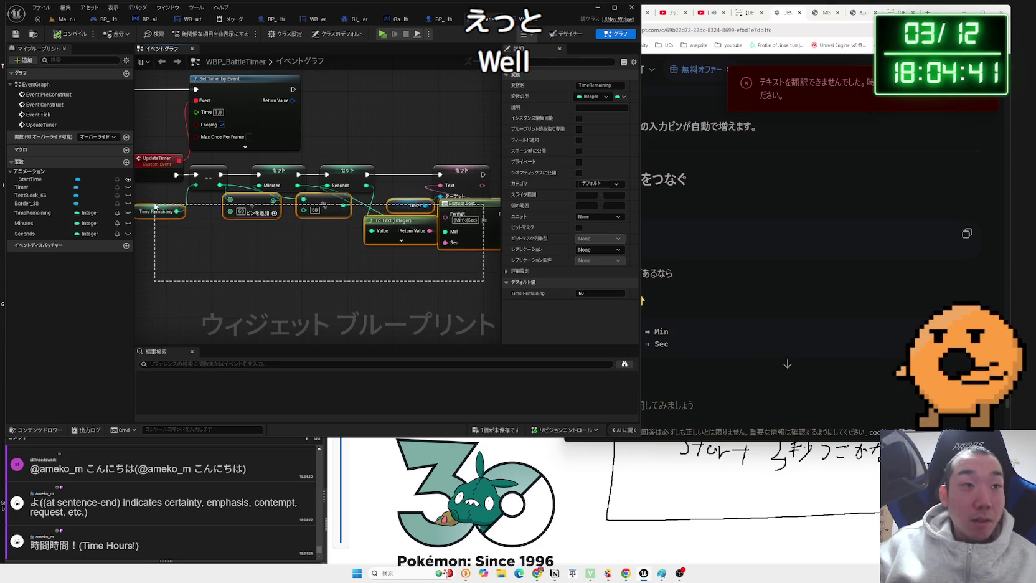
pyautogui.moveTo(155, 207); pyautogui.dragTo(157, 205)
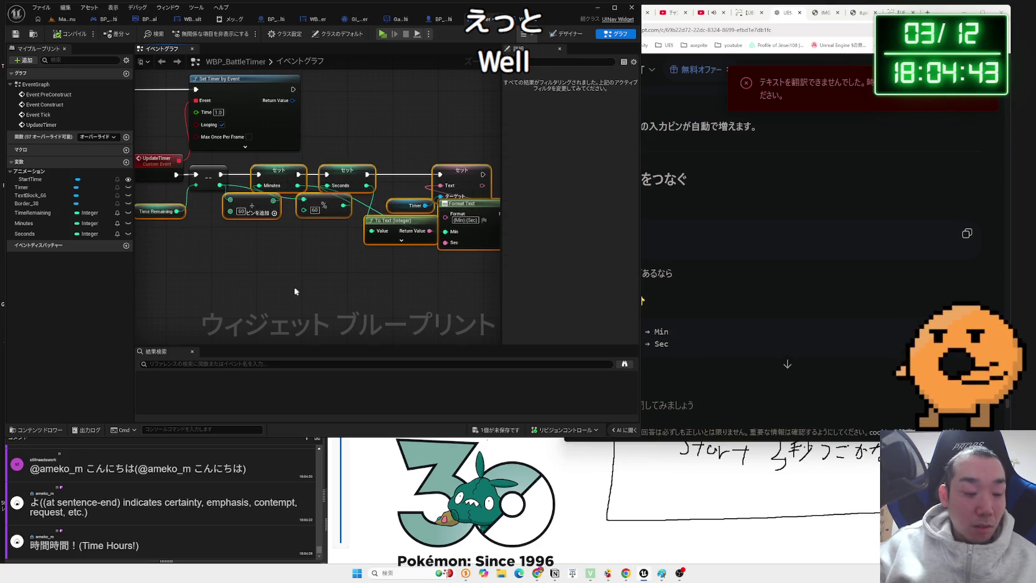
pyautogui.moveTo(289, 293); pyautogui.dragTo(350, 223)
pyautogui.hotkey('ctrl', 'v')
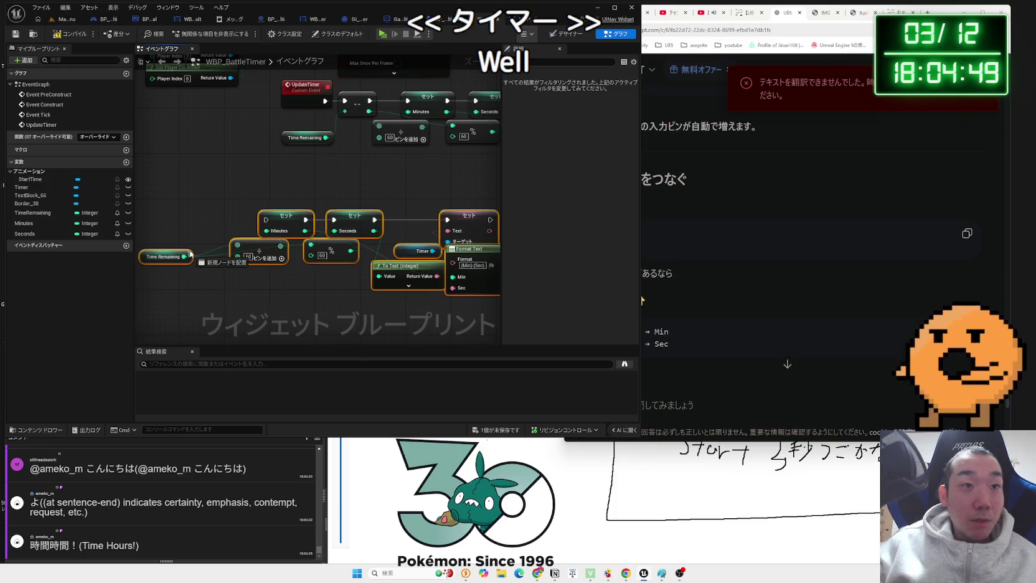
# Wire Enable Input's execution into the copied chain and its output into Set Timer by Event
pyautogui.scroll(-2, 204, 222)
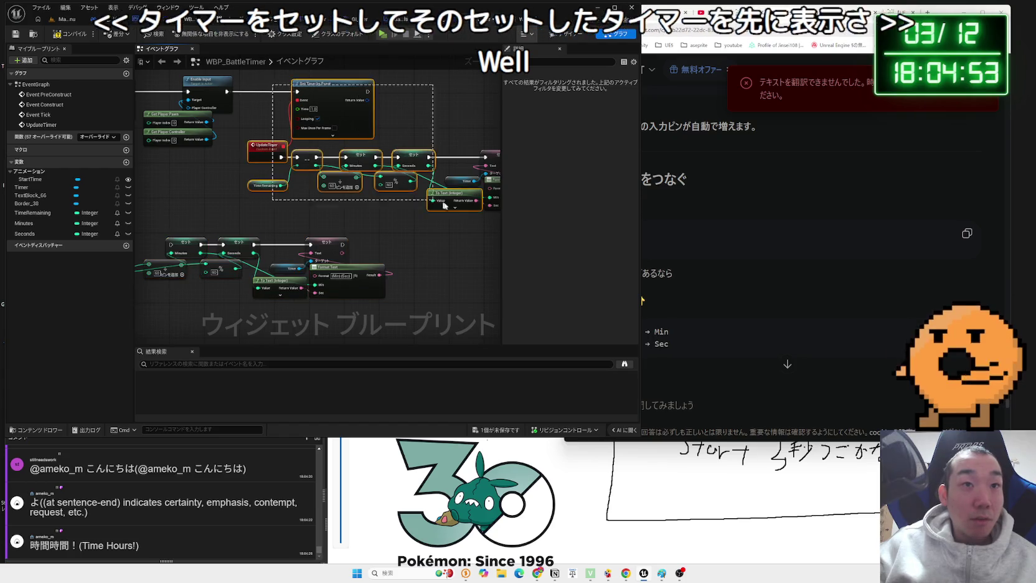
pyautogui.moveTo(273, 84); pyautogui.dragTo(505, 223)
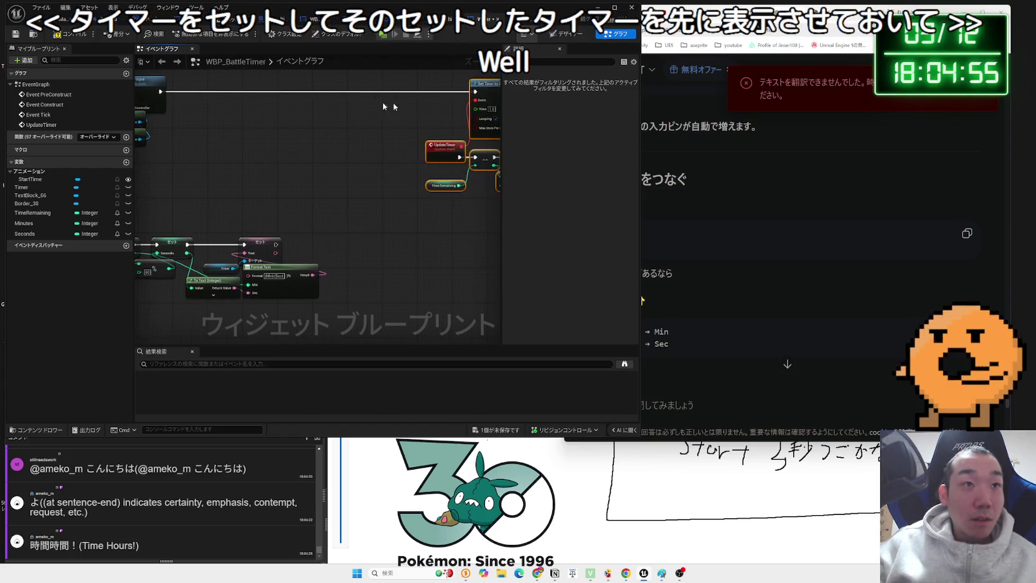
pyautogui.press('Delete')
pyautogui.moveTo(314, 144); pyautogui.dragTo(244, 252)
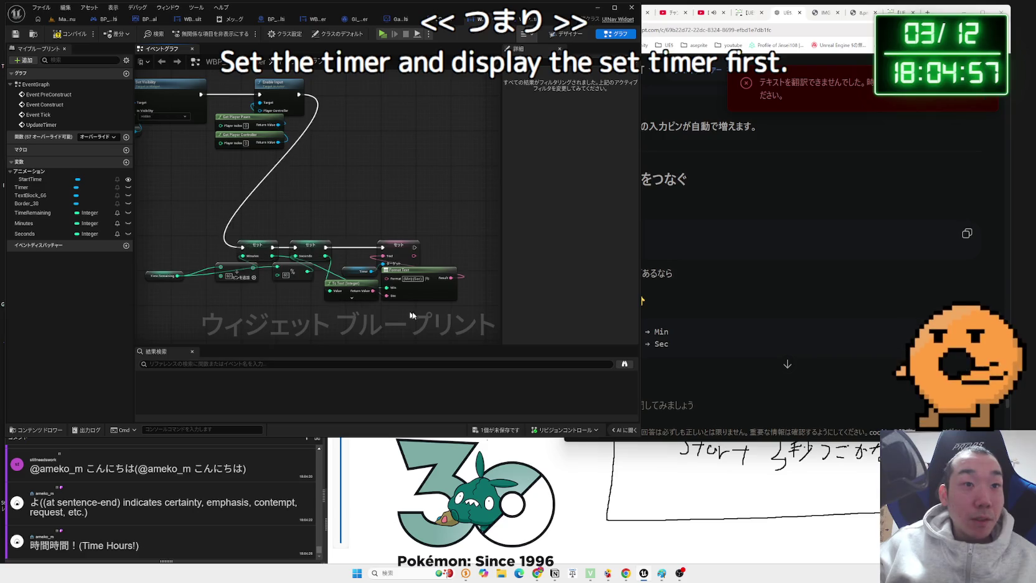
pyautogui.hotkey('ctrl', 'z')
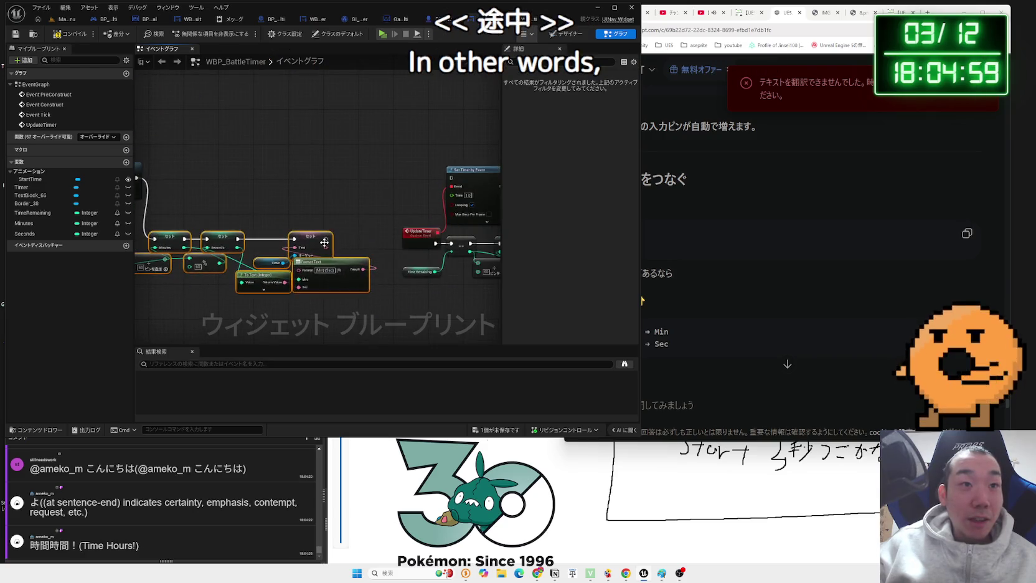
pyautogui.moveTo(451, 185)
pyautogui.mouseDown()
pyautogui.moveTo(444, 160)
pyautogui.moveTo(421, 198)
pyautogui.moveTo(323, 227)
pyautogui.moveTo(332, 216)
pyautogui.moveTo(358, 226)
pyautogui.moveTo(454, 181)
pyautogui.mouseUp()
pyautogui.press('Escape')
pyautogui.press('Escape')
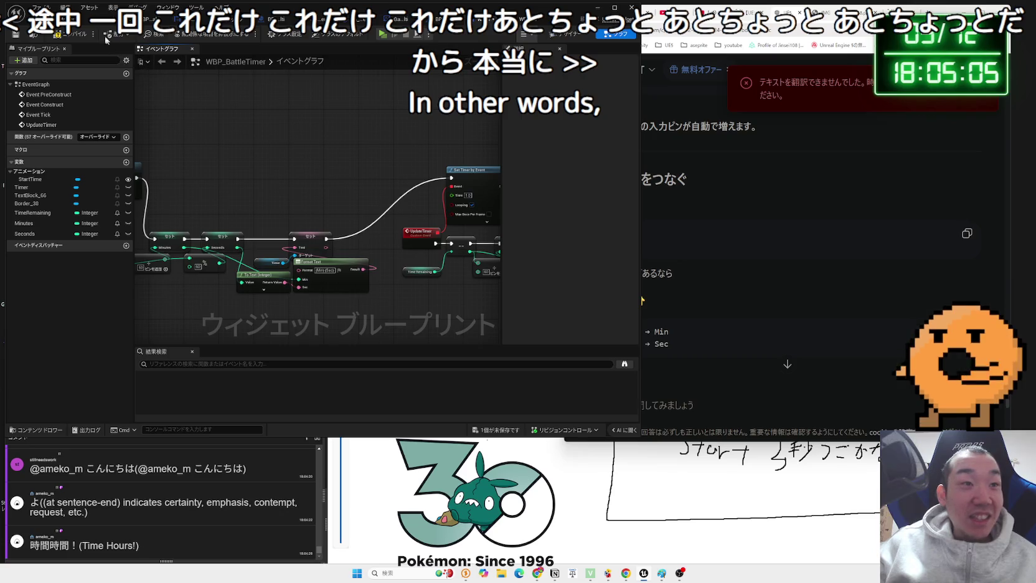
pyautogui.click(69, 19)
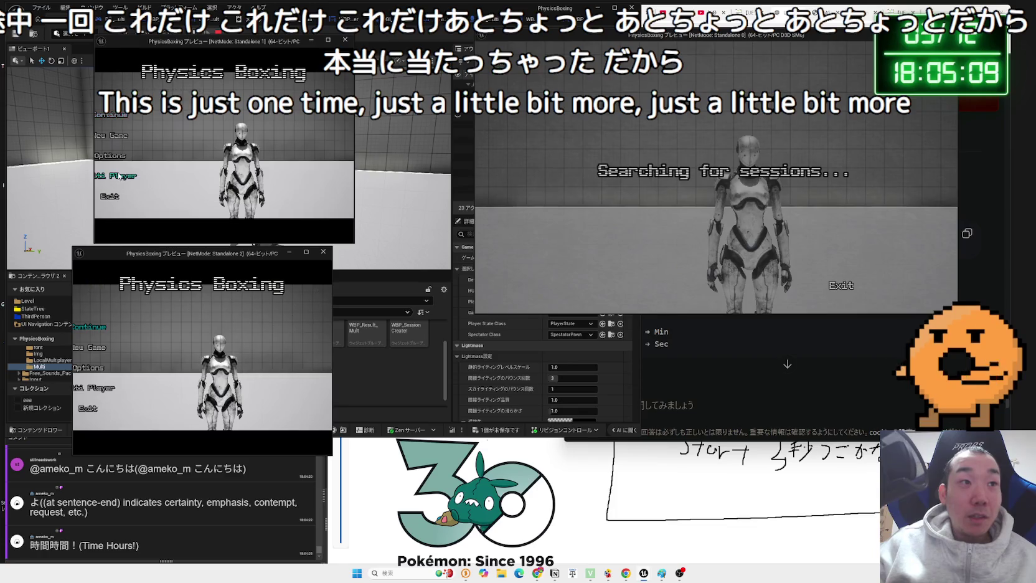
# Start session search in Standalone 1, widen Standalone 2, and close Paint without saving
pyautogui.click(120, 176)
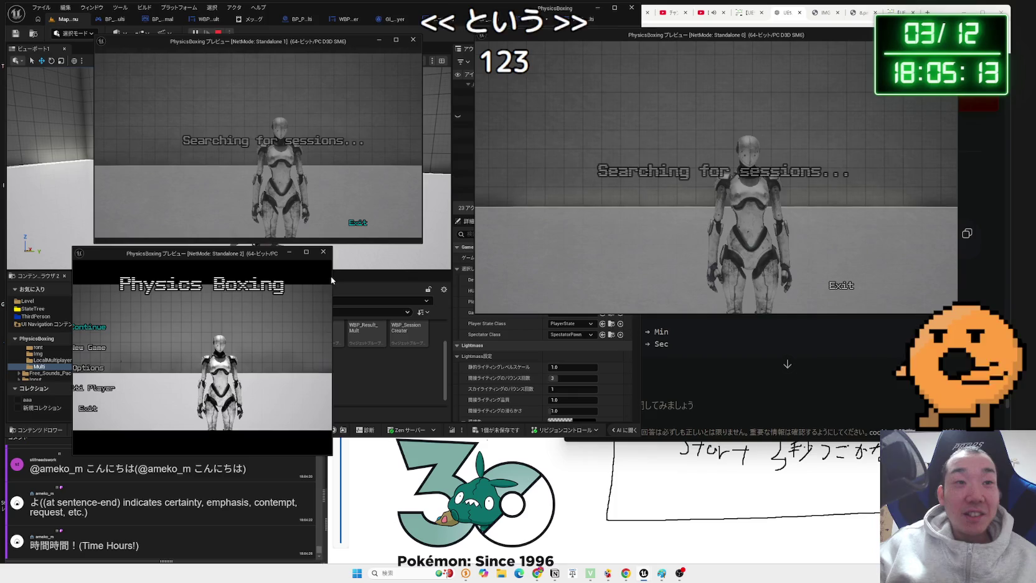
pyautogui.moveTo(332, 279); pyautogui.dragTo(463, 278)
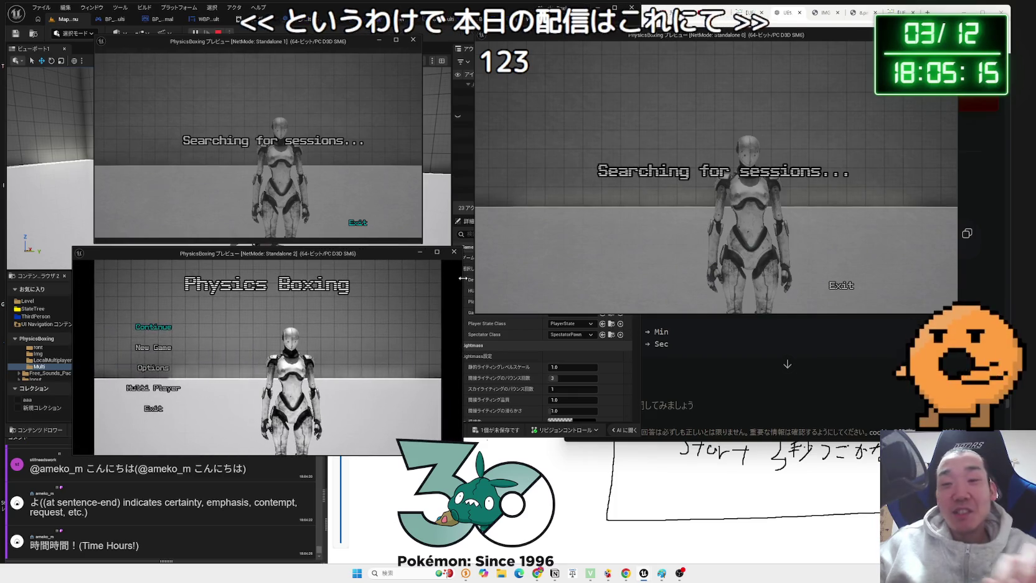
pyautogui.click(332, 497)
pyautogui.hotkey('alt', 'F4')
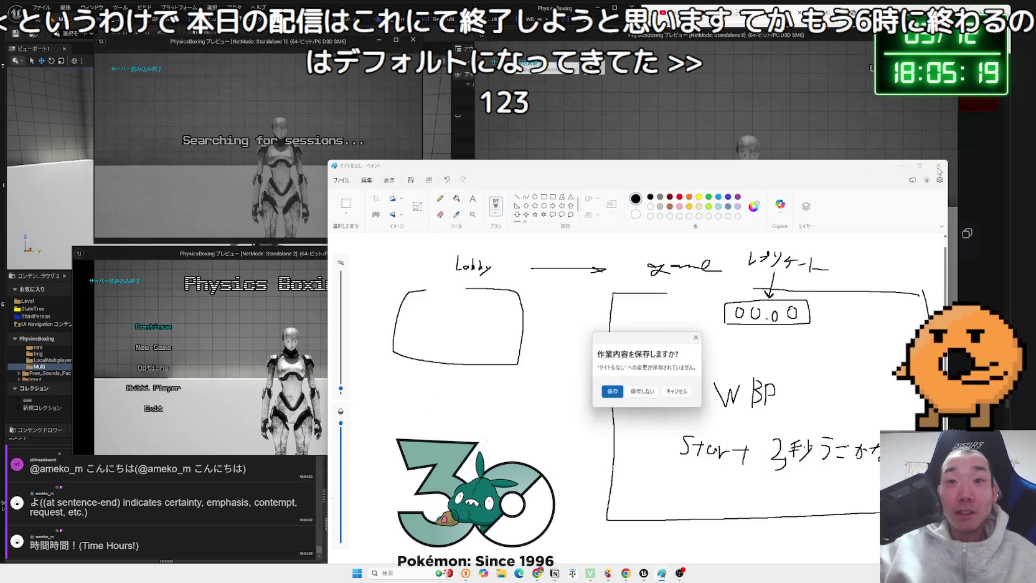
pyautogui.click(640, 388)
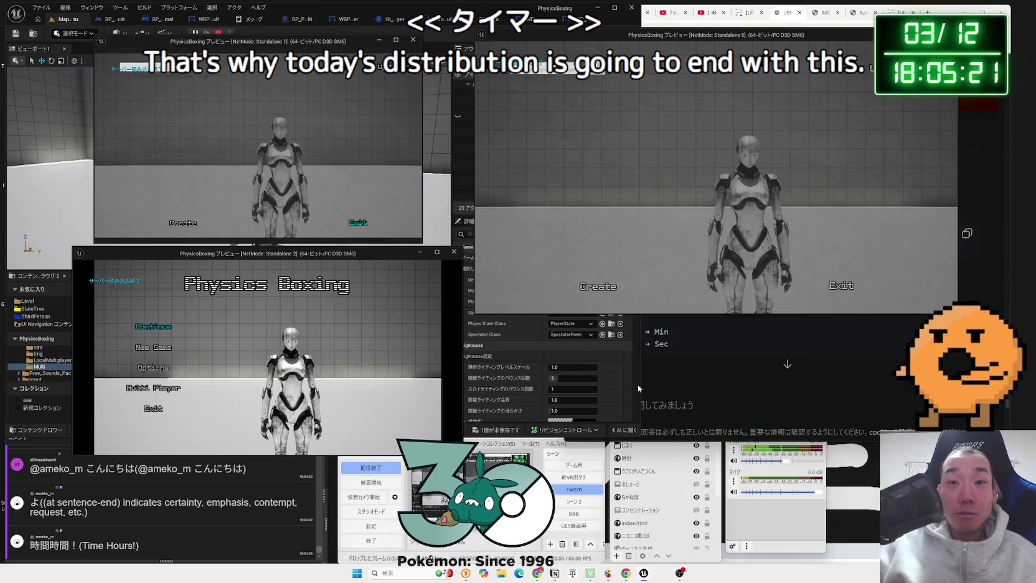
# Create the server lobby in Standalone 0 and start session search in Standalone 2
pyautogui.click(613, 285)
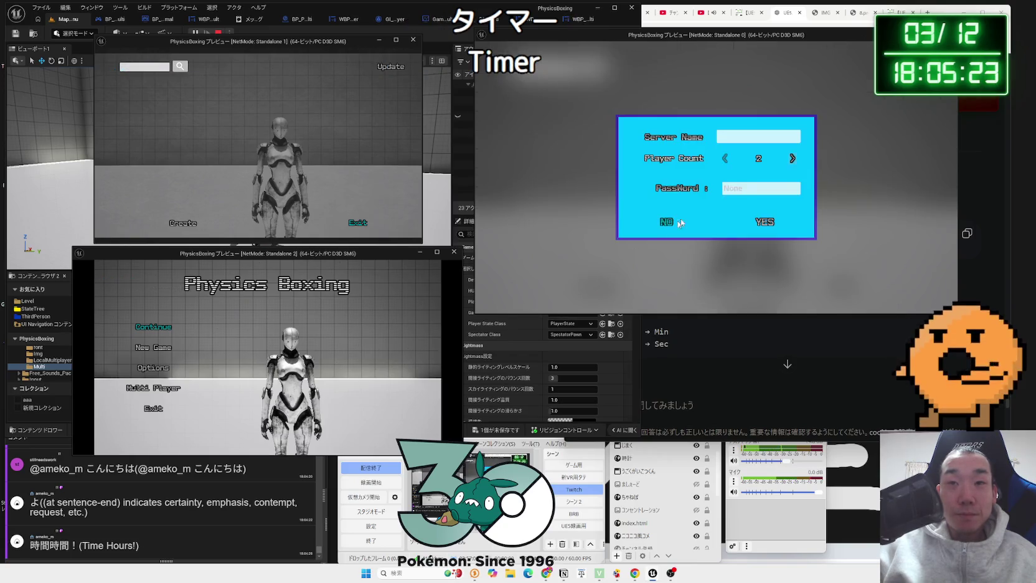
pyautogui.click(768, 226)
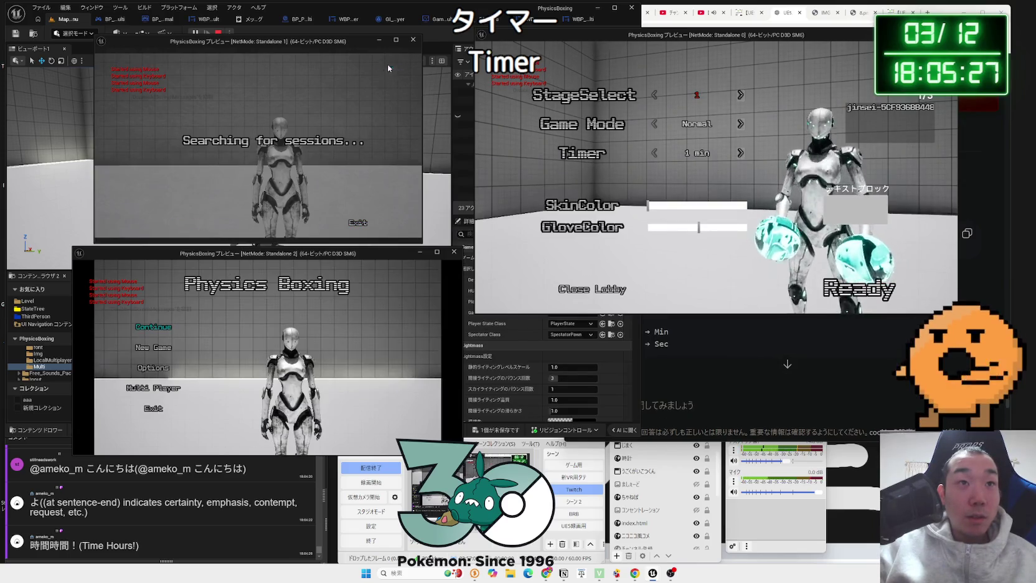
pyautogui.click(174, 386)
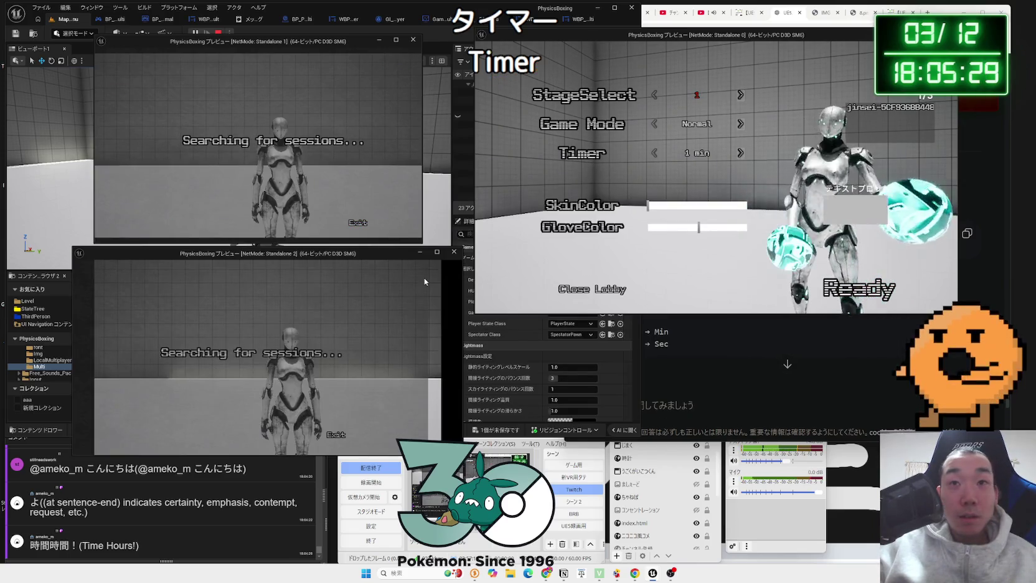